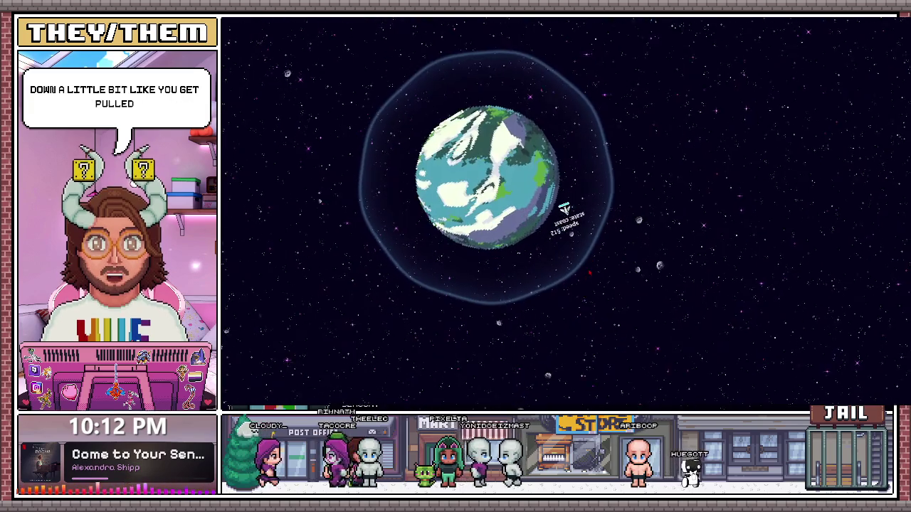
Boost the ship out of the planet's orbit with the space key.
{"action": "key", "text": "space"}
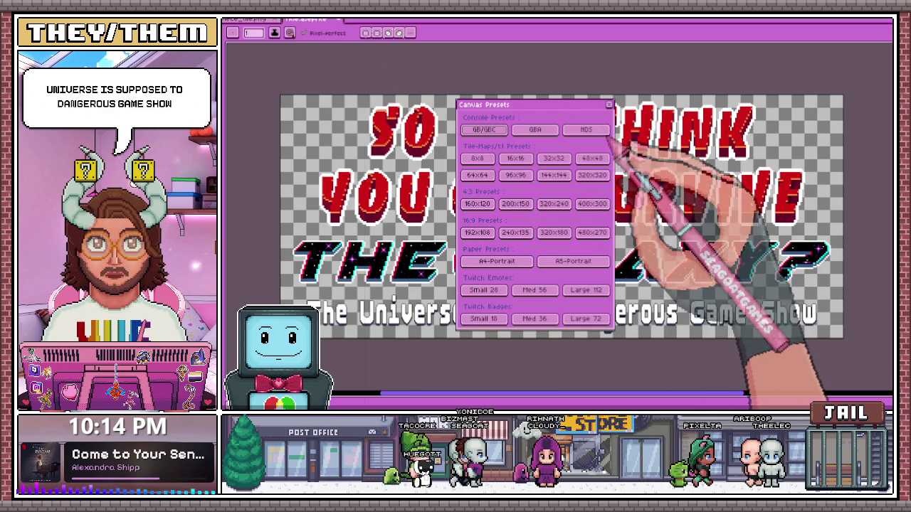
Create a blank 320x320 square sprite from the 320x320 canvas preset.
{"action": "left_click", "coordinate": [592, 175]}
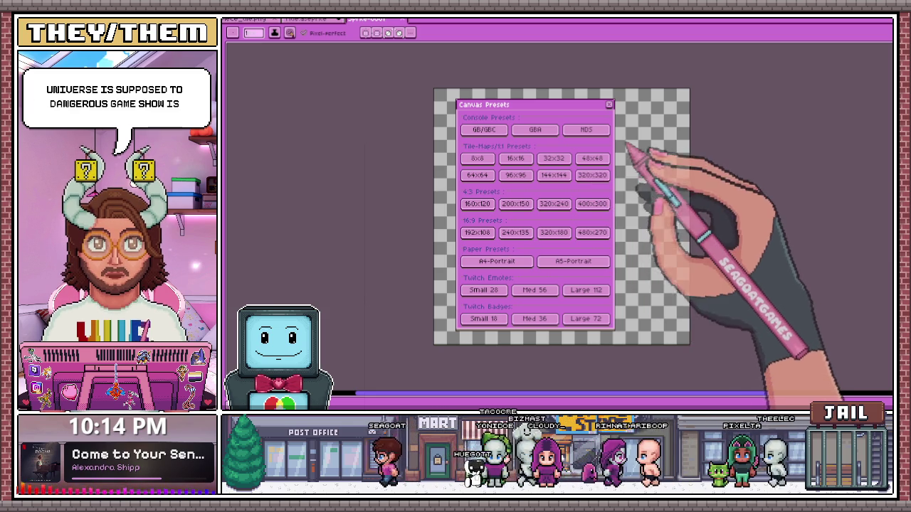
{"action": "left_click", "coordinate": [609, 105]}
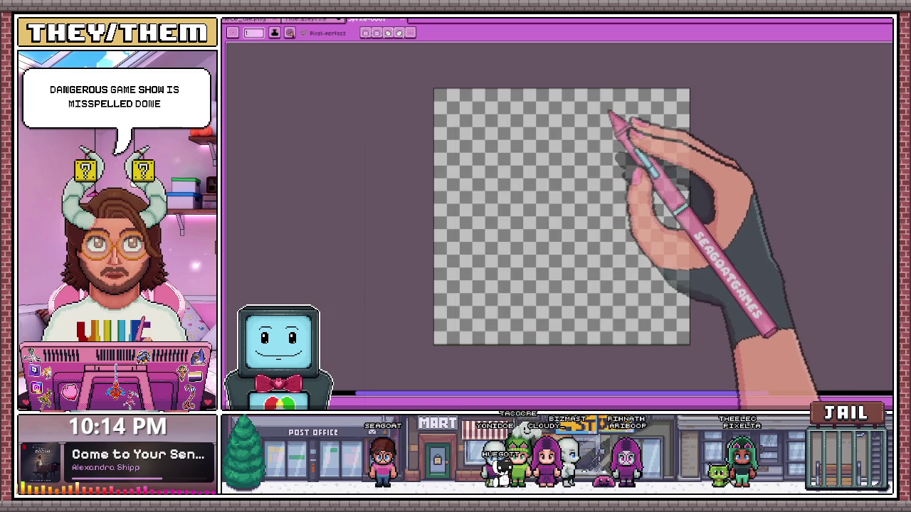
{"action": "scroll", "coordinate": [521, 185], "scroll_direction": "down", "scroll_amount": 1}
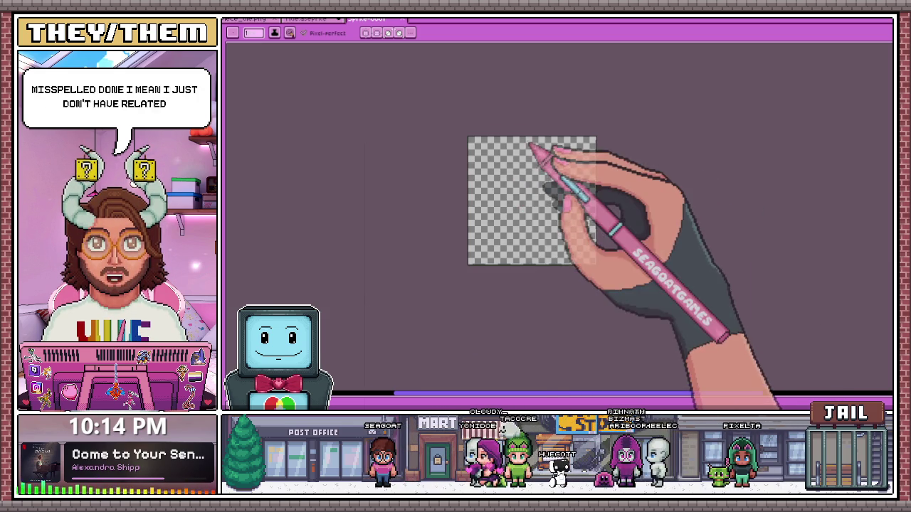
{"action": "scroll", "coordinate": [538, 146], "scroll_direction": "up", "scroll_amount": 2}
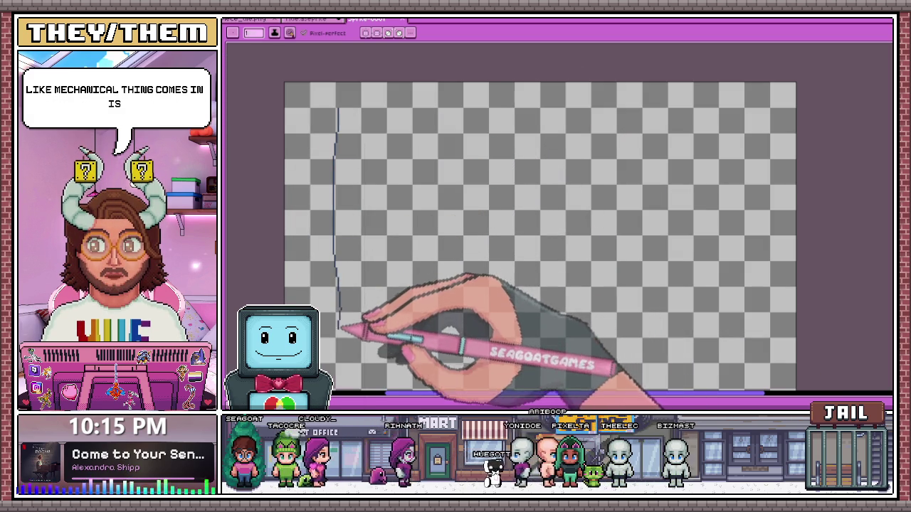
Pencil the outer frame, a top-left and a top-right box, and an R in the right box.
{"action": "left_click_drag", "start_coordinate": [340, 328], "coordinate": [527, 213]}
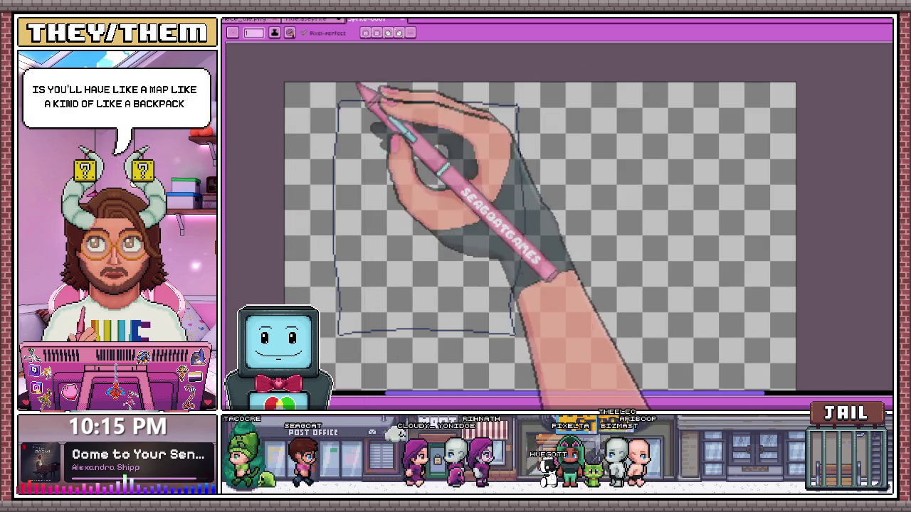
{"action": "scroll", "coordinate": [370, 128], "scroll_direction": "up", "scroll_amount": 2}
{"action": "mouse_move", "coordinate": [352, 96]}
{"action": "left_mouse_down"}
{"action": "mouse_move", "coordinate": [406, 100]}
{"action": "mouse_move", "coordinate": [352, 98]}
{"action": "left_mouse_up"}
{"action": "mouse_move", "coordinate": [601, 98]}
{"action": "left_mouse_down"}
{"action": "mouse_move", "coordinate": [644, 103]}
{"action": "mouse_move", "coordinate": [648, 167]}
{"action": "left_mouse_up"}
{"action": "left_click_drag", "start_coordinate": [387, 118], "coordinate": [384, 136]}
{"action": "left_click", "coordinate": [613, 110]}
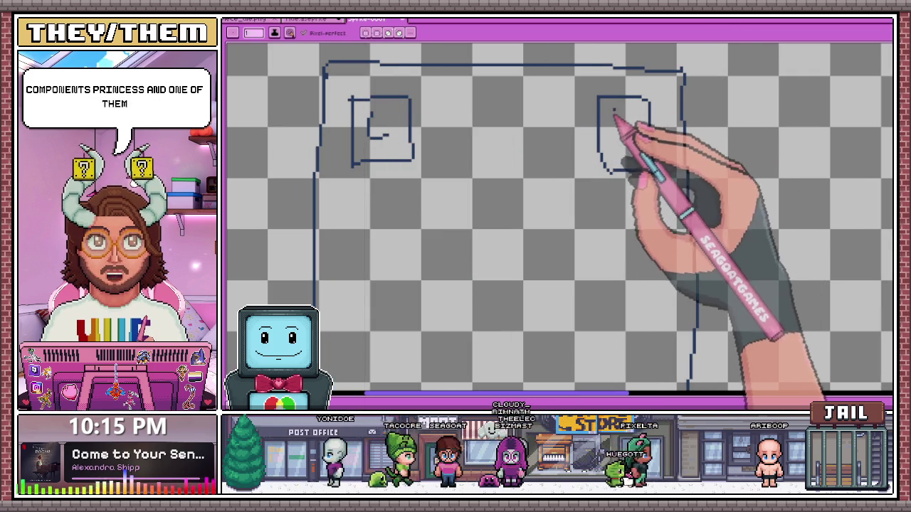
{"action": "left_click_drag", "start_coordinate": [614, 110], "coordinate": [630, 150]}
{"action": "left_click_drag", "start_coordinate": [429, 131], "coordinate": [407, 131]}
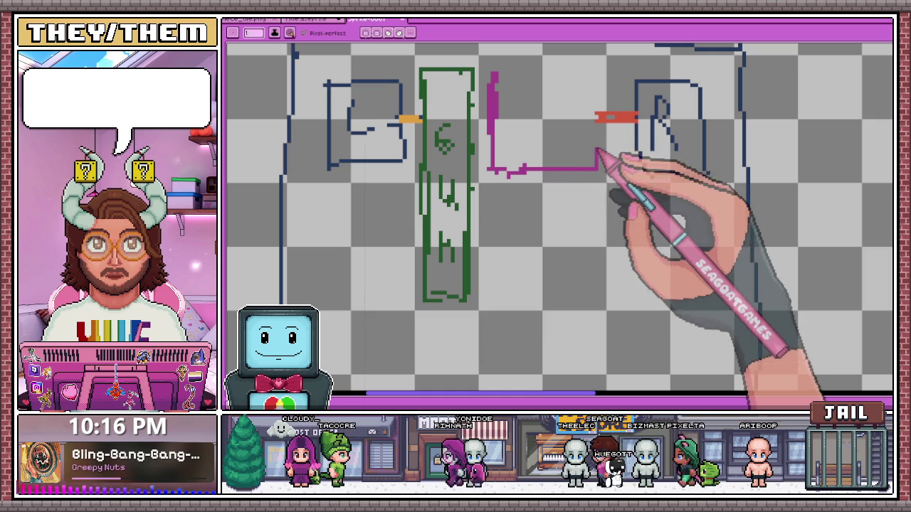
Outline the magenta box, eyedrop its colour, and letter B inside it, redoing the lettering once.
{"action": "mouse_move", "coordinate": [597, 123]}
{"action": "left_mouse_down"}
{"action": "mouse_move", "coordinate": [593, 78]}
{"action": "mouse_move", "coordinate": [494, 71]}
{"action": "left_mouse_up"}
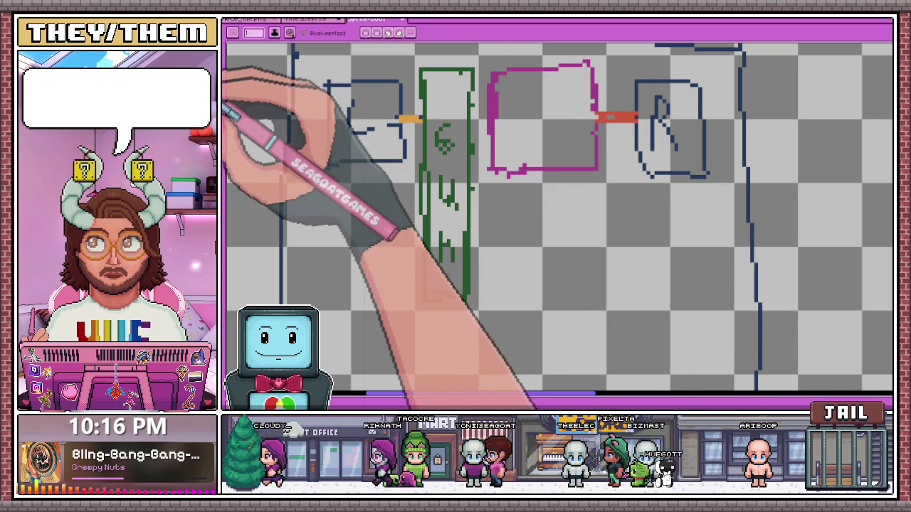
{"action": "key", "text": "i"}
{"action": "key", "text": "b"}
{"action": "left_click_drag", "start_coordinate": [524, 93], "coordinate": [539, 138]}
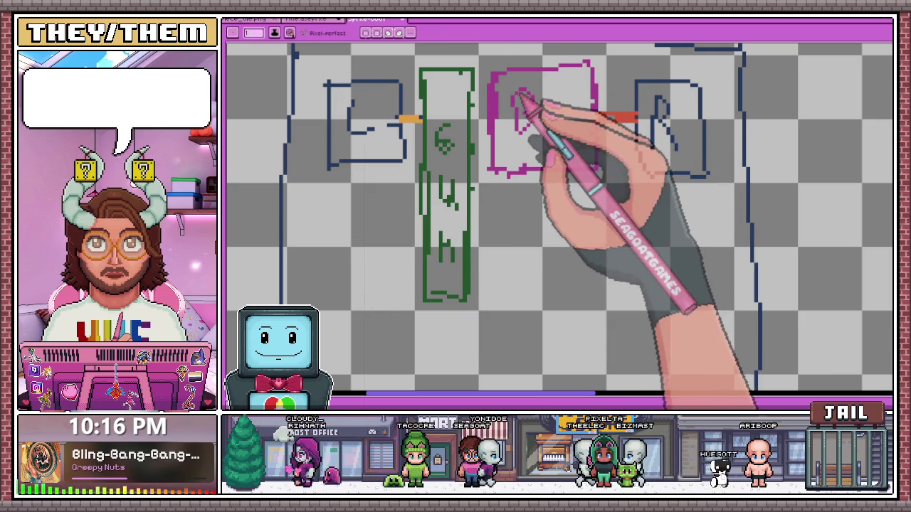
{"action": "left_click_drag", "start_coordinate": [519, 96], "coordinate": [544, 111]}
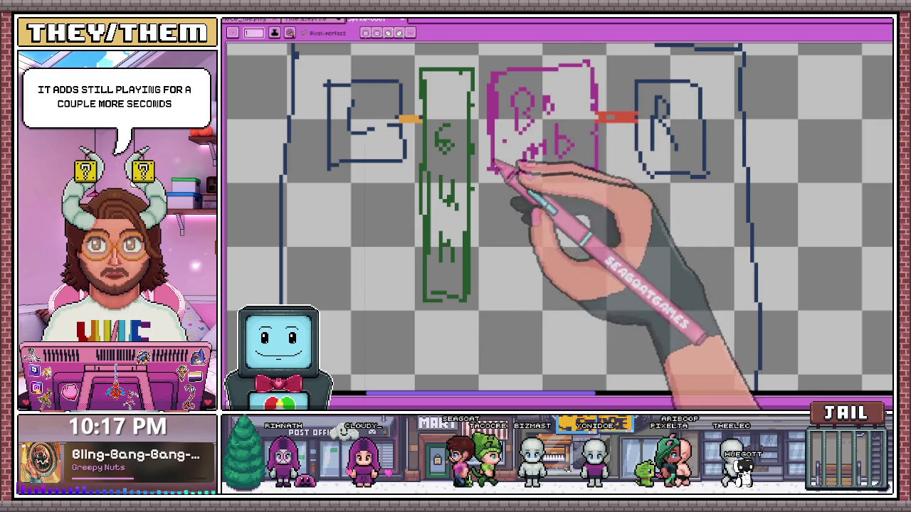
{"action": "key", "text": "ctrl+z"}
{"action": "key", "text": "ctrl+z"}
{"action": "key", "text": "ctrl+z"}
{"action": "mouse_move", "coordinate": [524, 97]}
{"action": "left_mouse_down"}
{"action": "mouse_move", "coordinate": [513, 104]}
{"action": "mouse_move", "coordinate": [522, 152]}
{"action": "left_mouse_up"}
{"action": "key", "text": "m"}
{"action": "left_click_drag", "start_coordinate": [484, 57], "coordinate": [601, 180]}
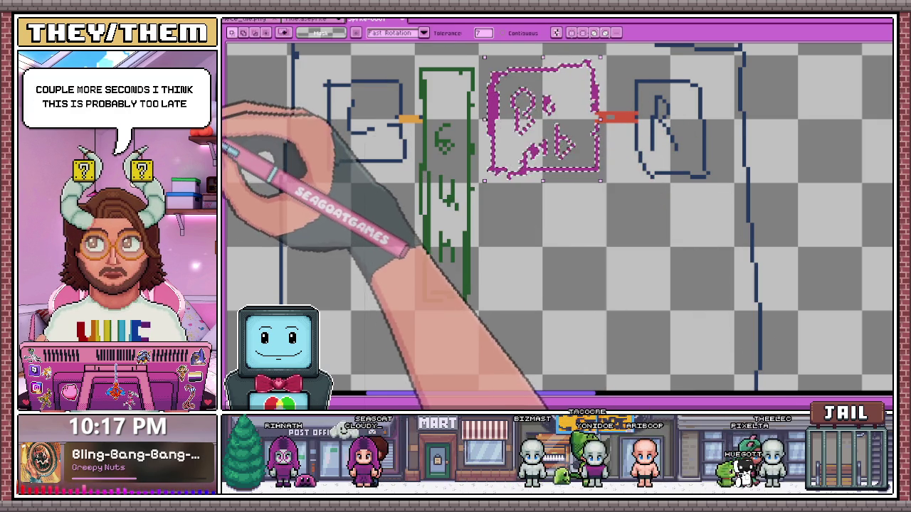
Deselect the magenta box region and return to the pencil tool.
{"action": "scroll", "coordinate": [612, 187], "scroll_direction": "down", "scroll_amount": 2}
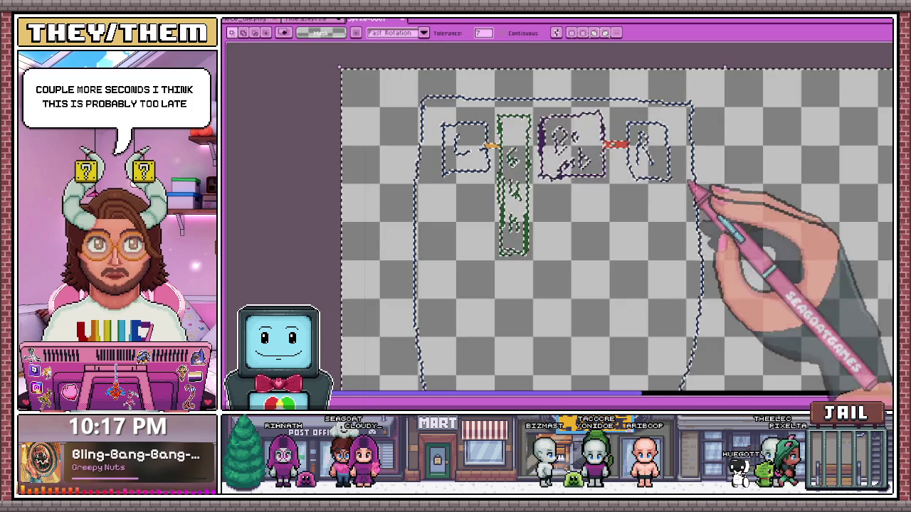
{"action": "key", "text": "ctrl+d"}
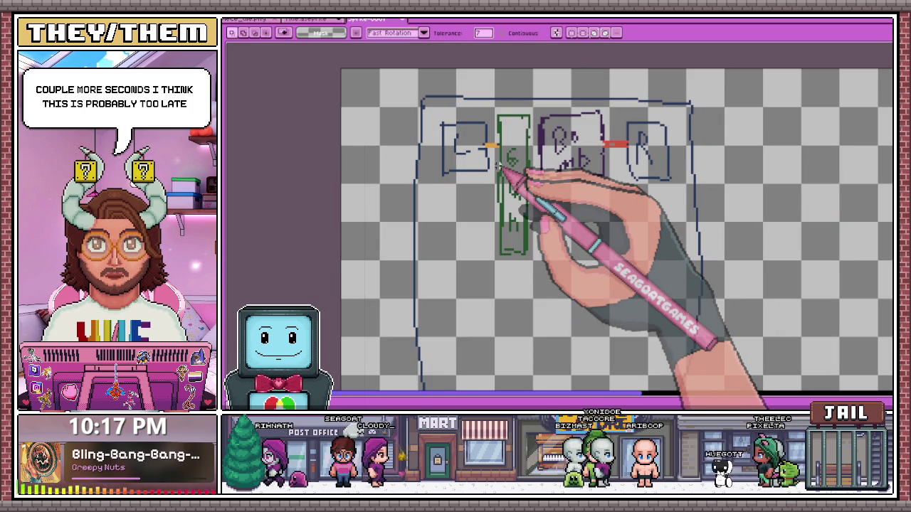
{"action": "scroll", "coordinate": [506, 159], "scroll_direction": "down", "scroll_amount": 3}
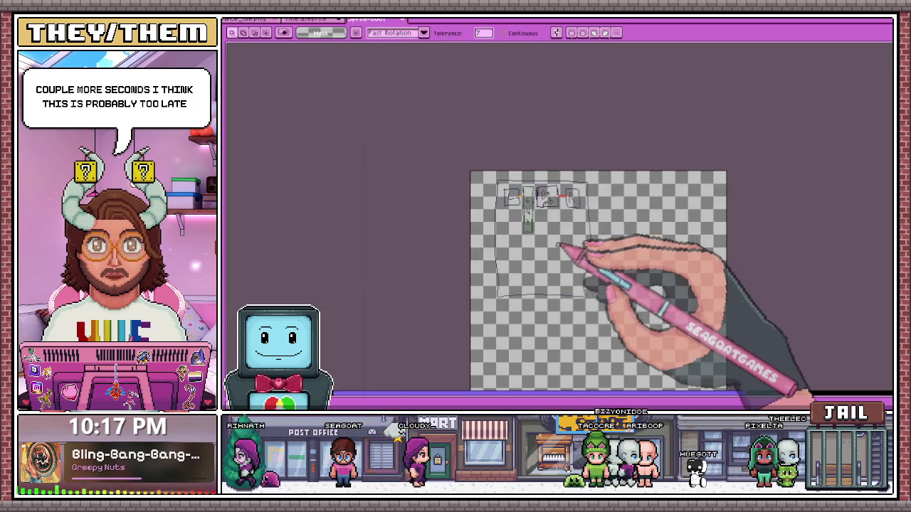
{"action": "scroll", "coordinate": [558, 244], "scroll_direction": "up", "scroll_amount": 2}
{"action": "scroll", "coordinate": [547, 235], "scroll_direction": "up", "scroll_amount": 2}
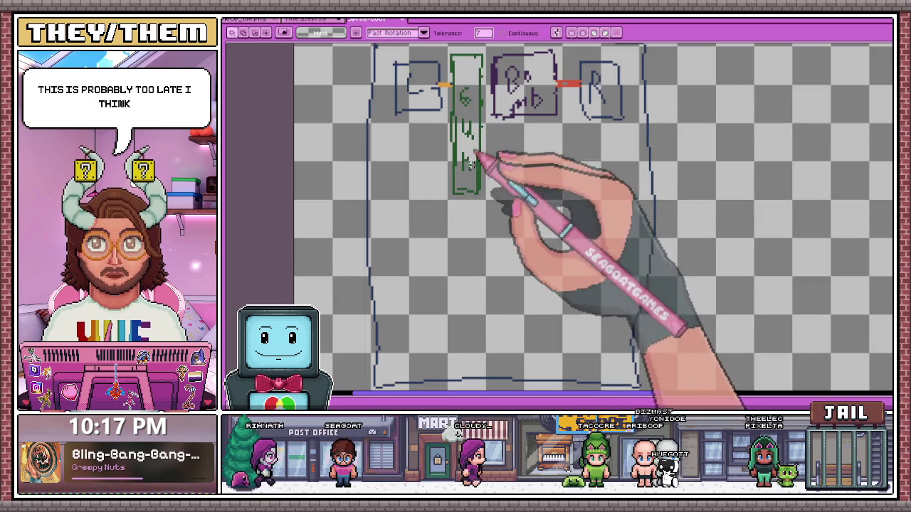
{"action": "scroll", "coordinate": [505, 171], "scroll_direction": "down", "scroll_amount": 1}
{"action": "scroll", "coordinate": [524, 187], "scroll_direction": "up", "scroll_amount": 1}
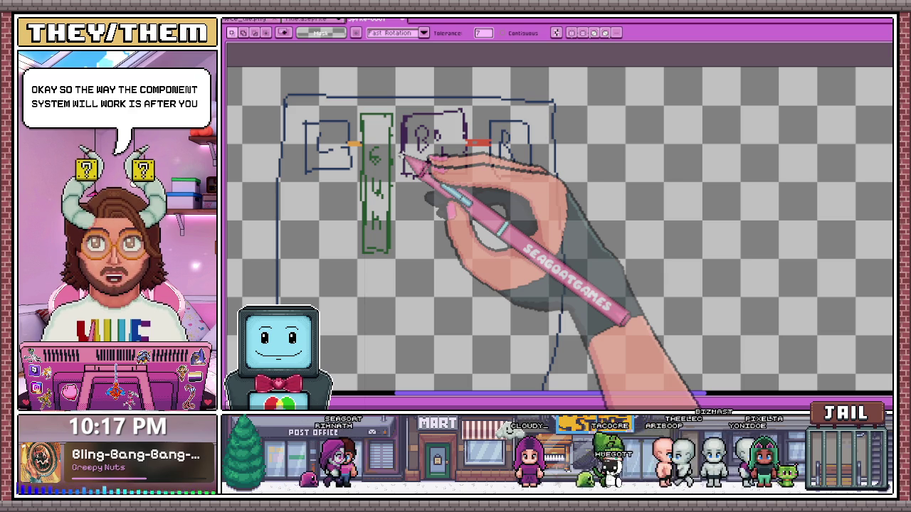
{"action": "scroll", "coordinate": [610, 197], "scroll_direction": "down", "scroll_amount": 3}
{"action": "scroll", "coordinate": [609, 204], "scroll_direction": "up", "scroll_amount": 3}
{"action": "scroll", "coordinate": [597, 202], "scroll_direction": "down", "scroll_amount": 3}
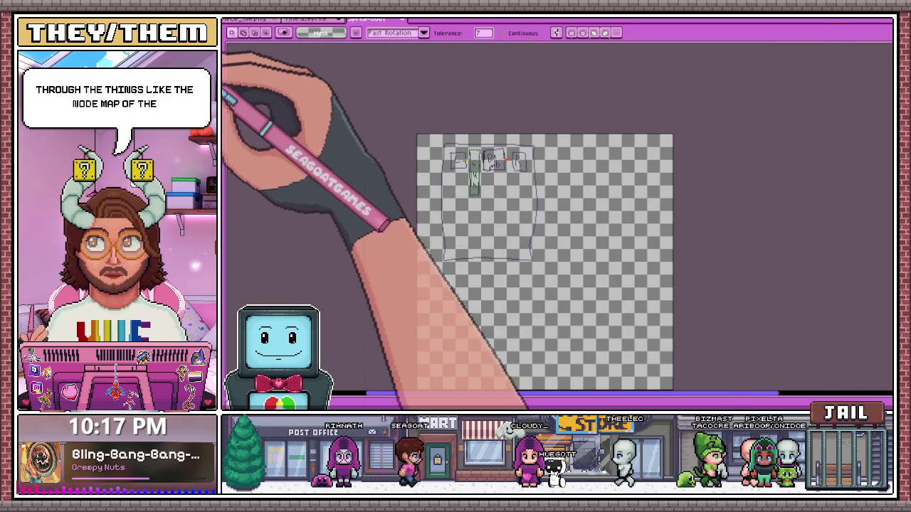
{"action": "key", "text": "b"}
{"action": "scroll", "coordinate": [559, 242], "scroll_direction": "up", "scroll_amount": 2}
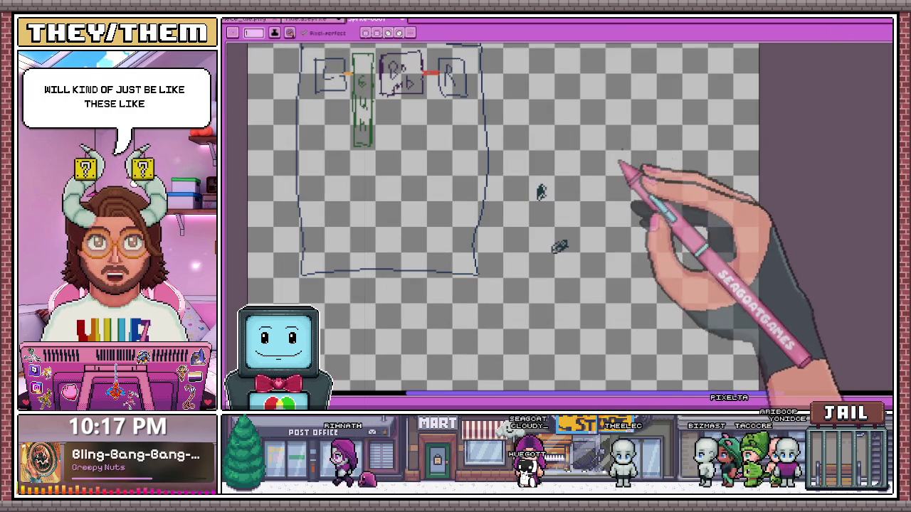
Draw three small dark node marks to the right of the boxed sketch.
{"action": "left_click_drag", "start_coordinate": [543, 110], "coordinate": [545, 126]}
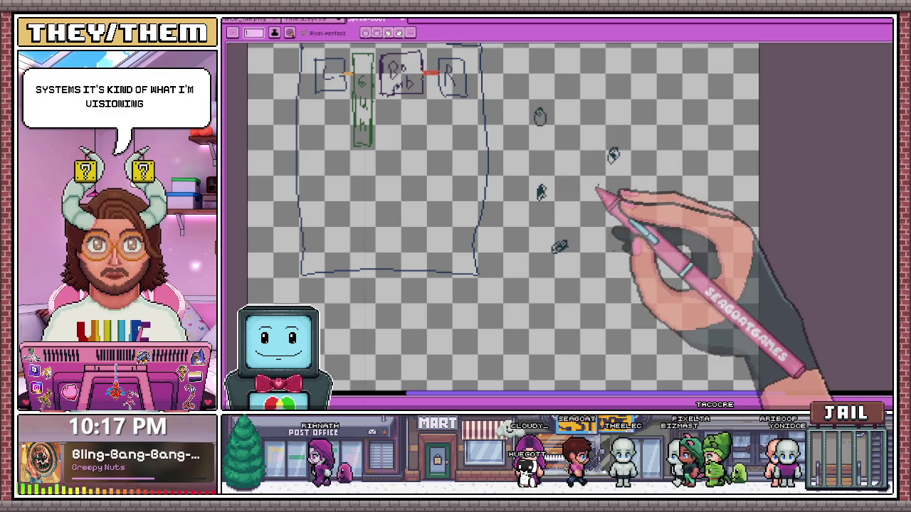
{"action": "left_click_drag", "start_coordinate": [521, 158], "coordinate": [520, 152]}
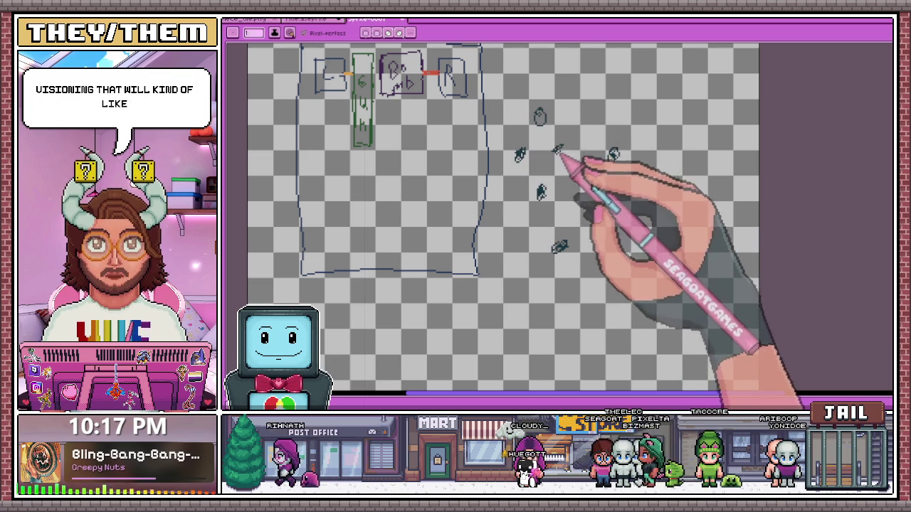
{"action": "left_click_drag", "start_coordinate": [594, 181], "coordinate": [597, 190]}
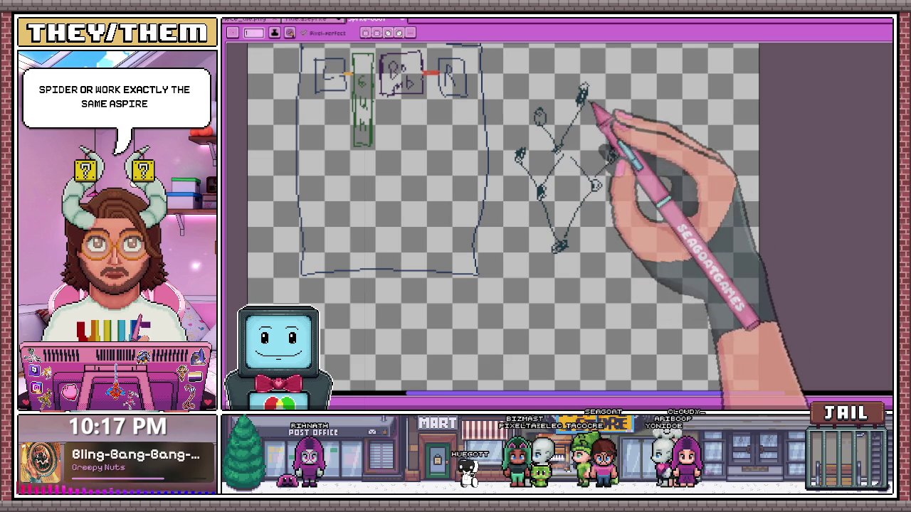
{"action": "scroll", "coordinate": [571, 215], "scroll_direction": "down", "scroll_amount": 2}
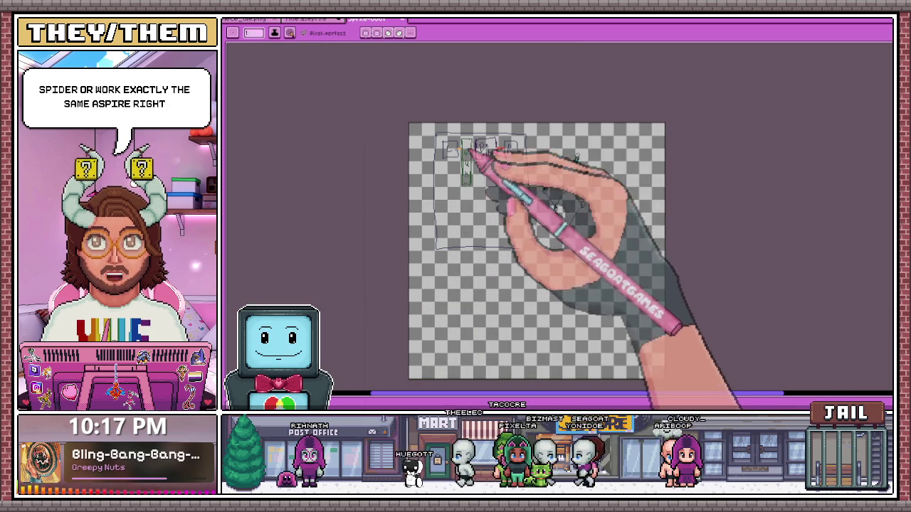
Zoom in and out over the diagram to inspect the component boxes and connectors.
{"action": "scroll", "coordinate": [455, 146], "scroll_direction": "up", "scroll_amount": 2}
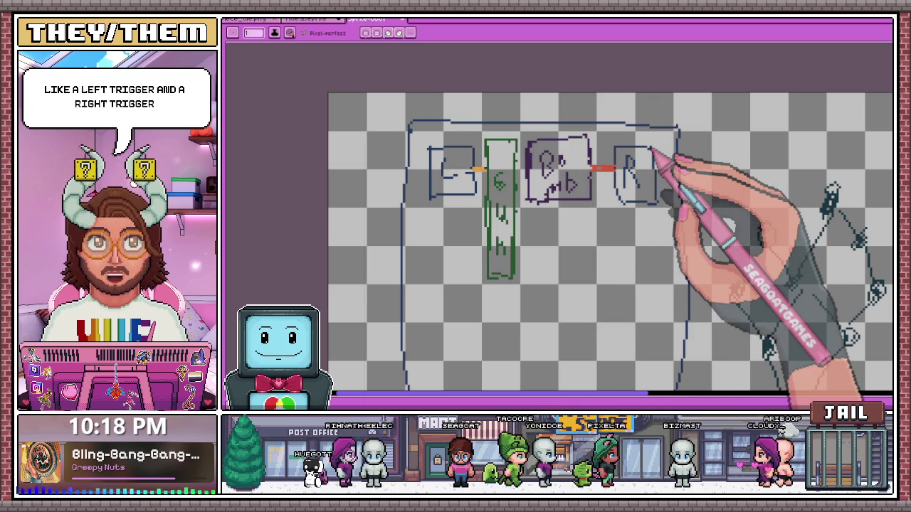
{"action": "scroll", "coordinate": [471, 177], "scroll_direction": "up", "scroll_amount": 1}
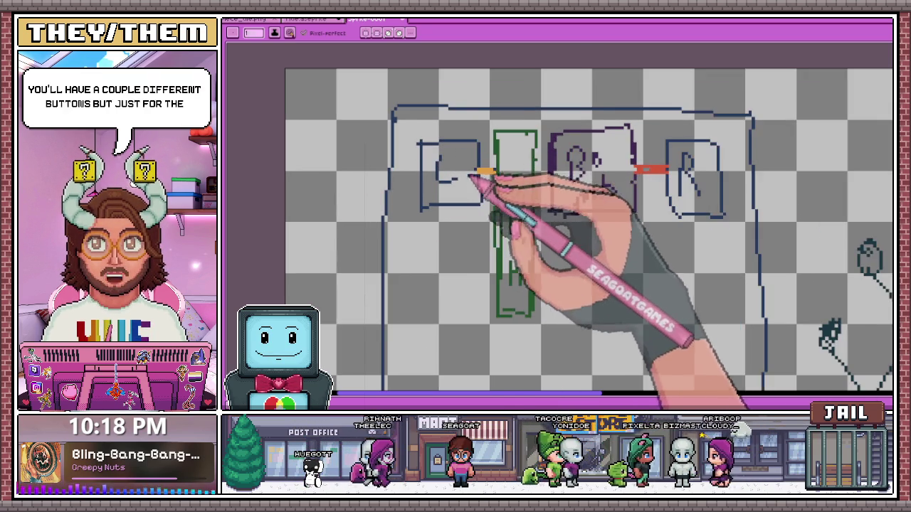
{"action": "scroll", "coordinate": [471, 177], "scroll_direction": "up", "scroll_amount": 1}
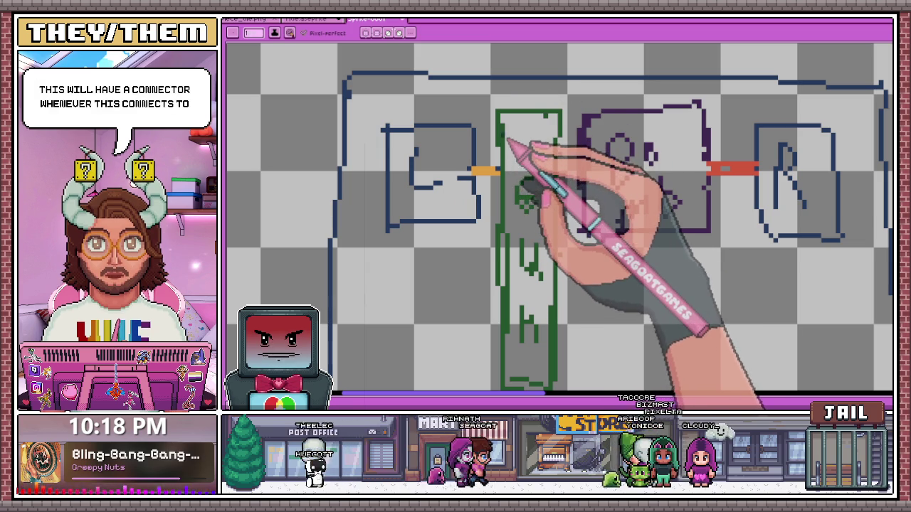
{"action": "scroll", "coordinate": [497, 170], "scroll_direction": "up", "scroll_amount": 1}
{"action": "scroll", "coordinate": [498, 172], "scroll_direction": "up", "scroll_amount": 1}
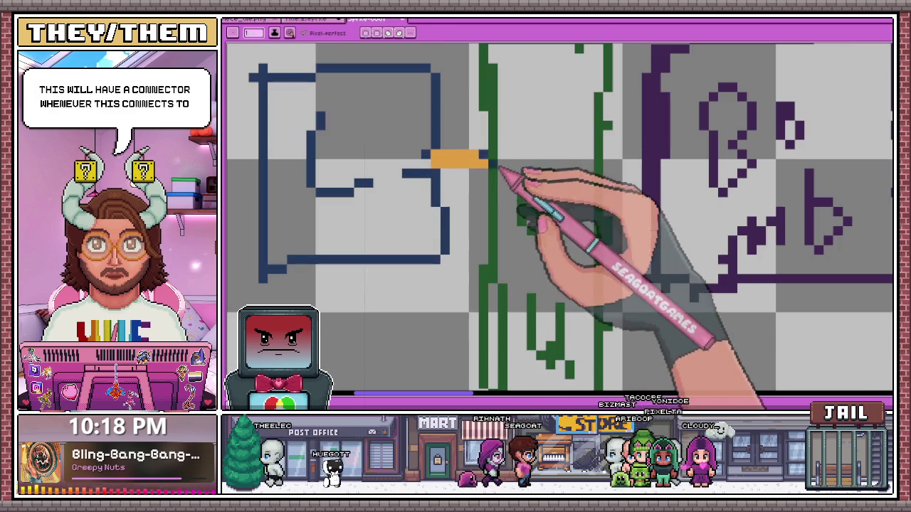
{"action": "scroll", "coordinate": [400, 142], "scroll_direction": "down", "scroll_amount": 1}
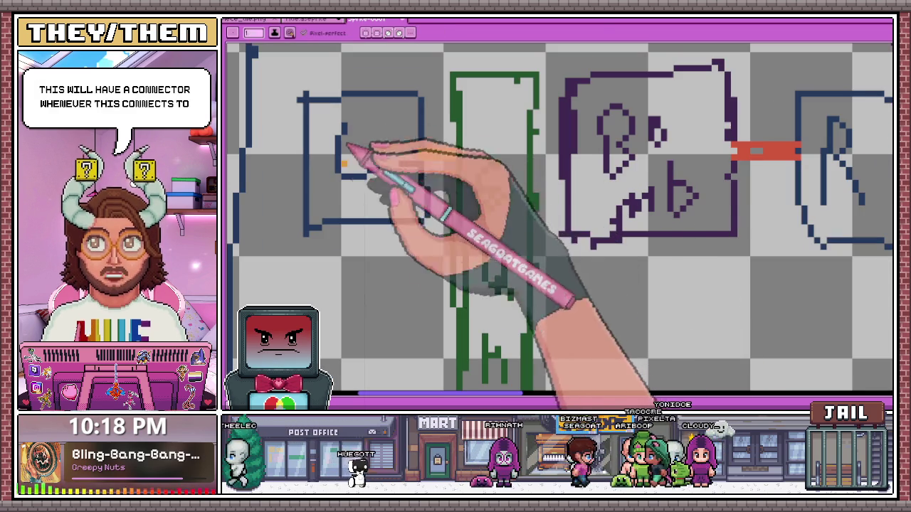
{"action": "scroll", "coordinate": [378, 142], "scroll_direction": "down", "scroll_amount": 1}
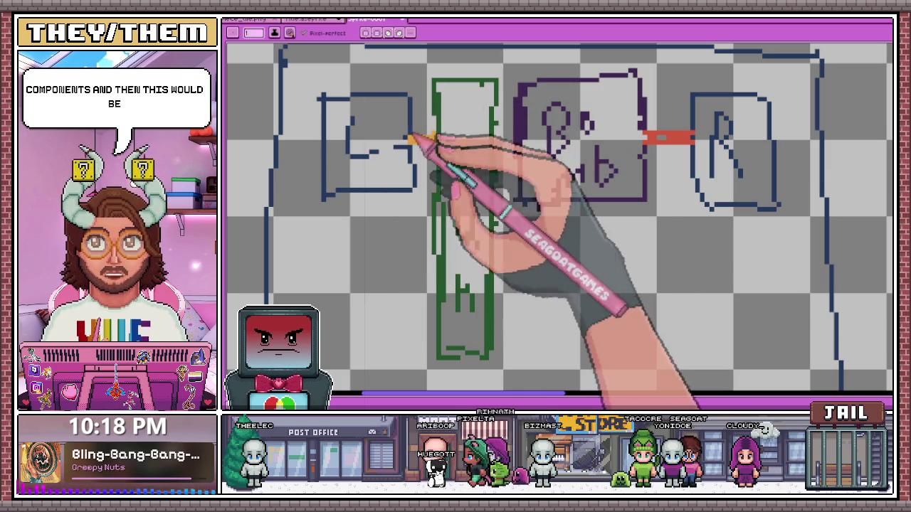
{"action": "scroll", "coordinate": [472, 133], "scroll_direction": "down", "scroll_amount": 1}
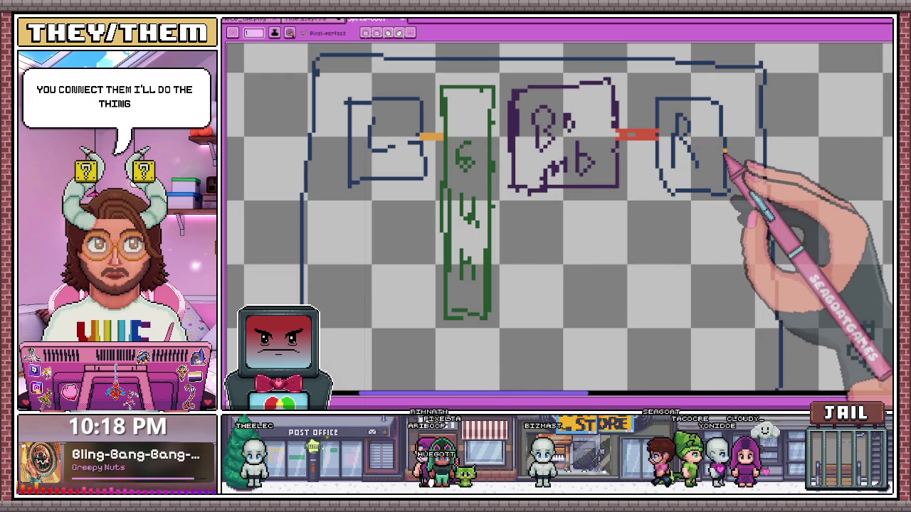
{"action": "scroll", "coordinate": [703, 146], "scroll_direction": "up", "scroll_amount": 1}
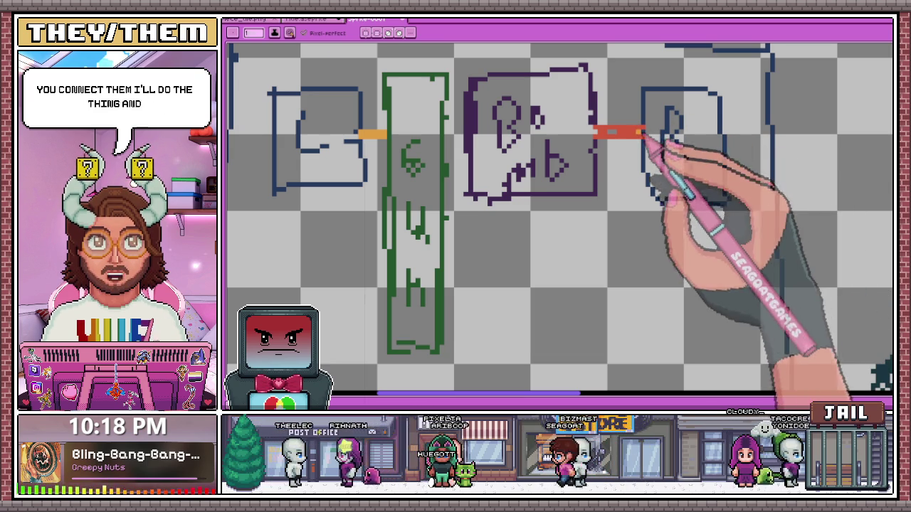
{"action": "scroll", "coordinate": [532, 98], "scroll_direction": "down", "scroll_amount": 1}
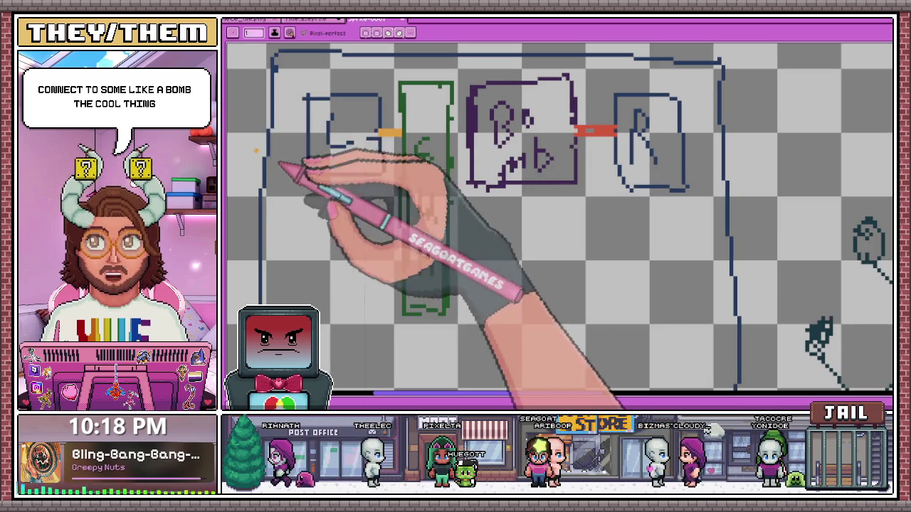
{"action": "scroll", "coordinate": [533, 132], "scroll_direction": "down", "scroll_amount": 1}
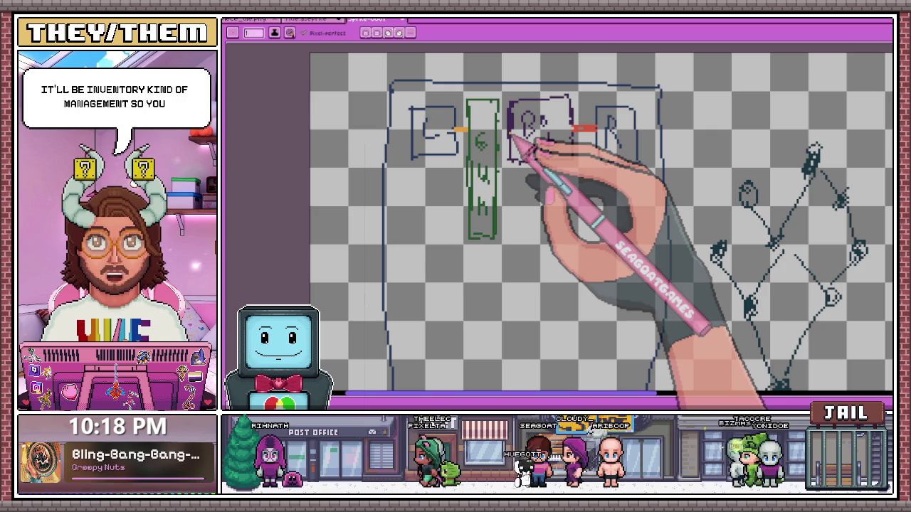
Draw an orange box below the B box and an orange connector off the green column.
{"action": "scroll", "coordinate": [462, 178], "scroll_direction": "up", "scroll_amount": 1}
{"action": "mouse_move", "coordinate": [365, 161]}
{"action": "left_mouse_down"}
{"action": "mouse_move", "coordinate": [406, 246]}
{"action": "mouse_move", "coordinate": [432, 178]}
{"action": "left_mouse_up"}
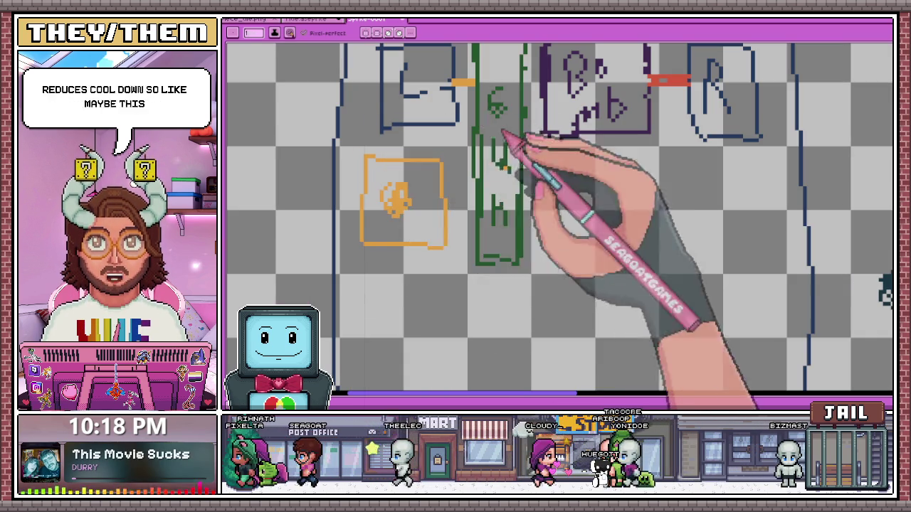
{"action": "scroll", "coordinate": [488, 98], "scroll_direction": "down", "scroll_amount": 3}
{"action": "scroll", "coordinate": [488, 98], "scroll_direction": "up", "scroll_amount": 3}
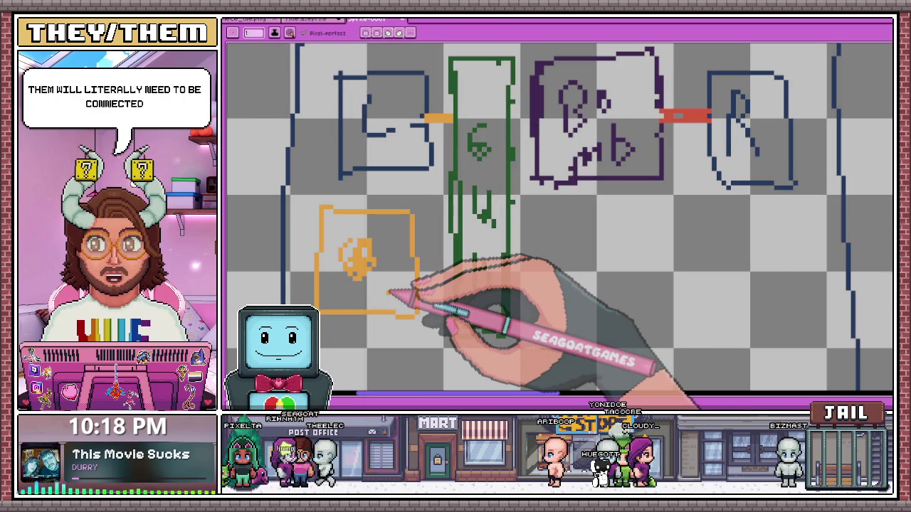
{"action": "scroll", "coordinate": [390, 293], "scroll_direction": "down", "scroll_amount": 2}
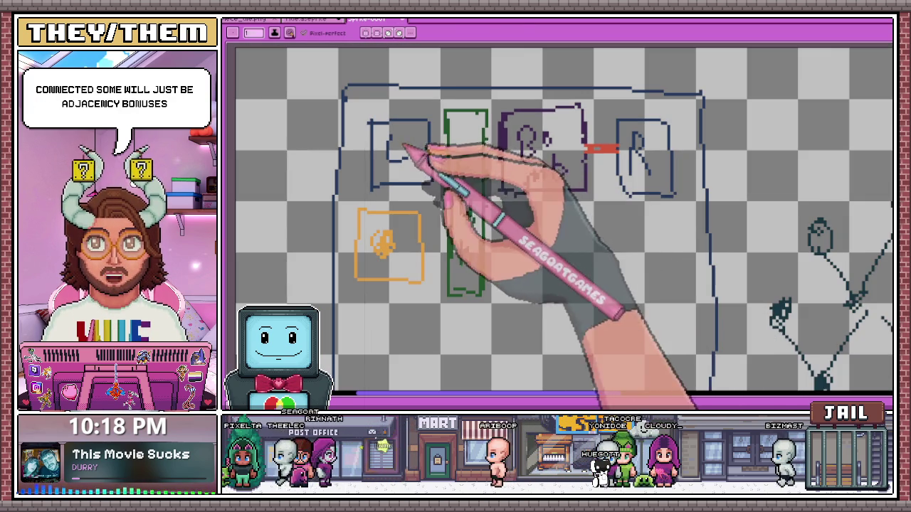
{"action": "scroll", "coordinate": [508, 263], "scroll_direction": "up", "scroll_amount": 1}
{"action": "scroll", "coordinate": [509, 262], "scroll_direction": "up", "scroll_amount": 1}
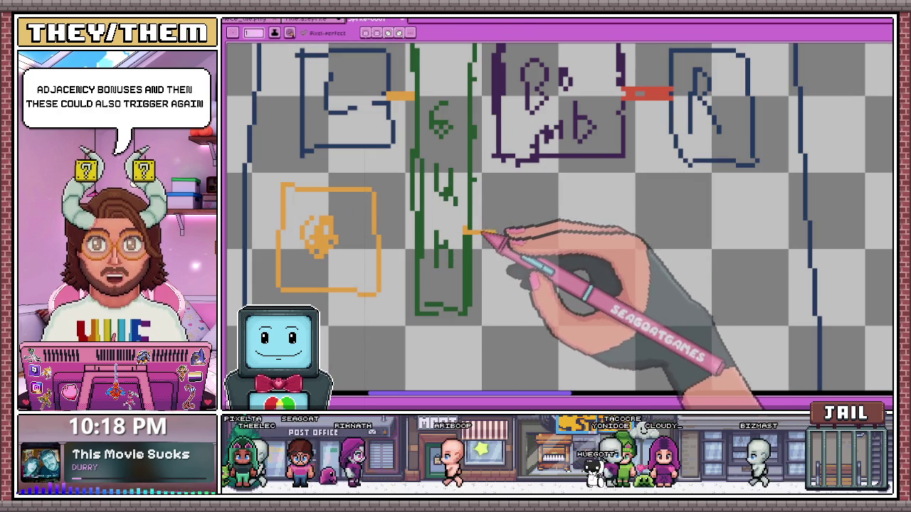
{"action": "left_click_drag", "start_coordinate": [466, 229], "coordinate": [495, 231]}
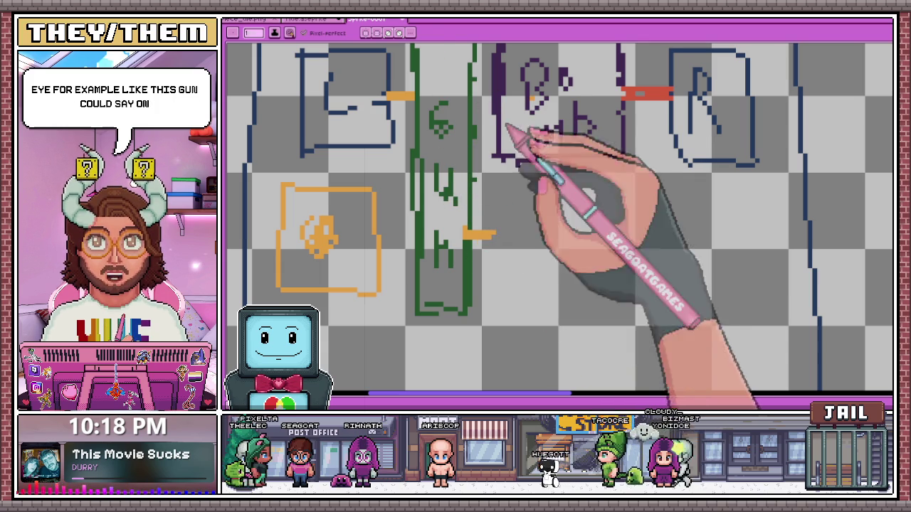
Marquee-select the purple and R boxes together and drag them down.
{"action": "key", "text": "i"}
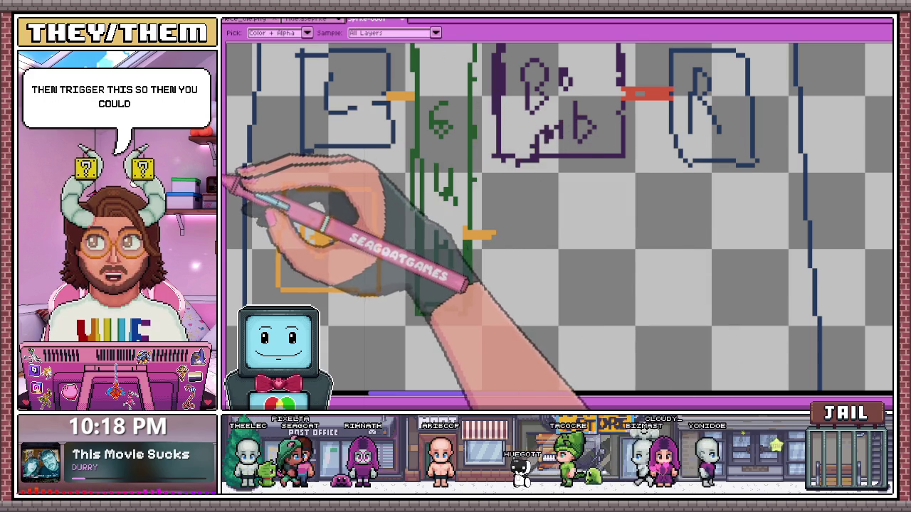
{"action": "scroll", "coordinate": [508, 204], "scroll_direction": "down", "scroll_amount": 1}
{"action": "key", "text": "m"}
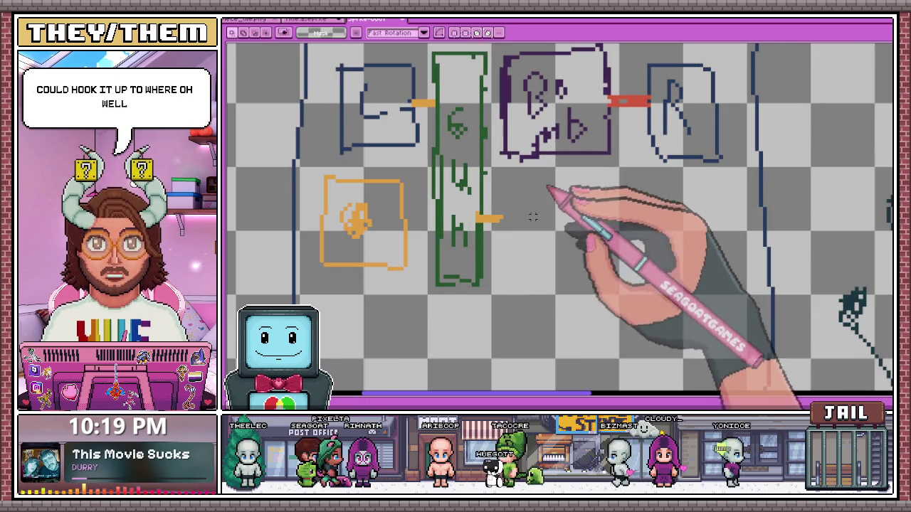
{"action": "scroll", "coordinate": [544, 184], "scroll_direction": "down", "scroll_amount": 1}
{"action": "scroll", "coordinate": [545, 138], "scroll_direction": "up", "scroll_amount": 1}
{"action": "left_click_drag", "start_coordinate": [506, 114], "coordinate": [677, 240]}
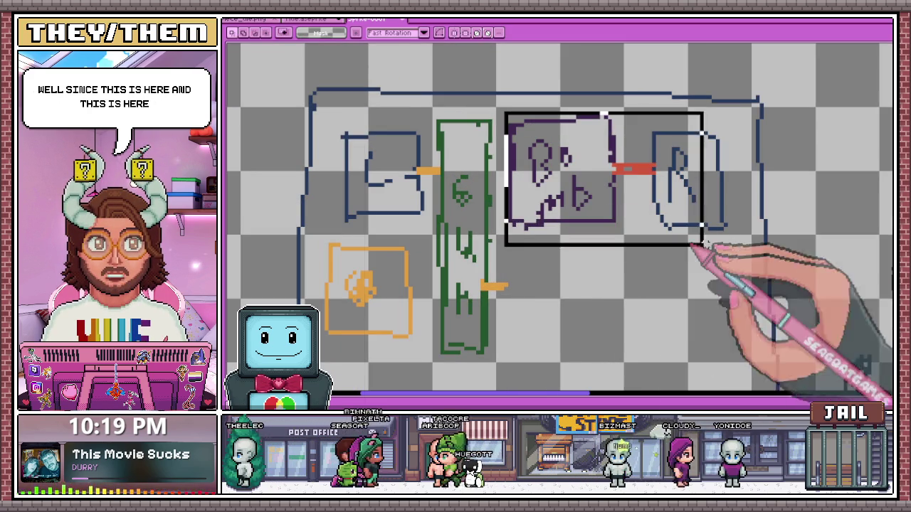
{"action": "left_click_drag", "start_coordinate": [579, 203], "coordinate": [590, 305]}
{"action": "scroll", "coordinate": [580, 245], "scroll_direction": "down", "scroll_amount": 1}
Apply the box move and pencil 'mb' inside the purple box.
{"action": "scroll", "coordinate": [578, 244], "scroll_direction": "down", "scroll_amount": 1}
{"action": "key", "text": "Return"}
{"action": "scroll", "coordinate": [431, 179], "scroll_direction": "up", "scroll_amount": 1}
{"action": "scroll", "coordinate": [491, 190], "scroll_direction": "up", "scroll_amount": 1}
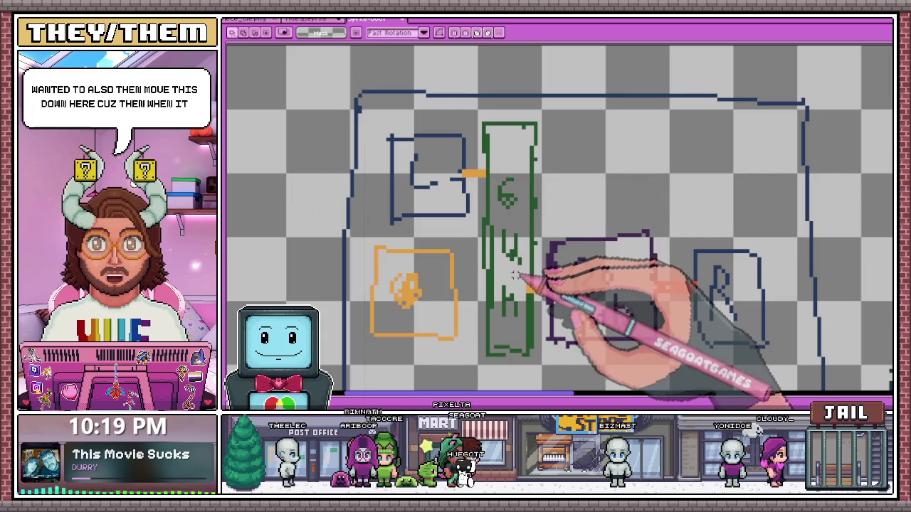
{"action": "scroll", "coordinate": [497, 164], "scroll_direction": "down", "scroll_amount": 1}
{"action": "scroll", "coordinate": [501, 227], "scroll_direction": "up", "scroll_amount": 1}
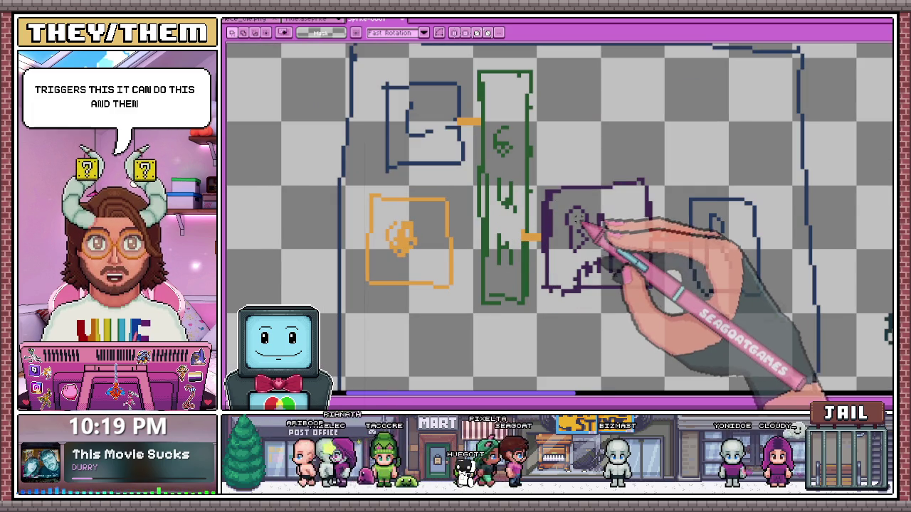
{"action": "scroll", "coordinate": [579, 221], "scroll_direction": "down", "scroll_amount": 1}
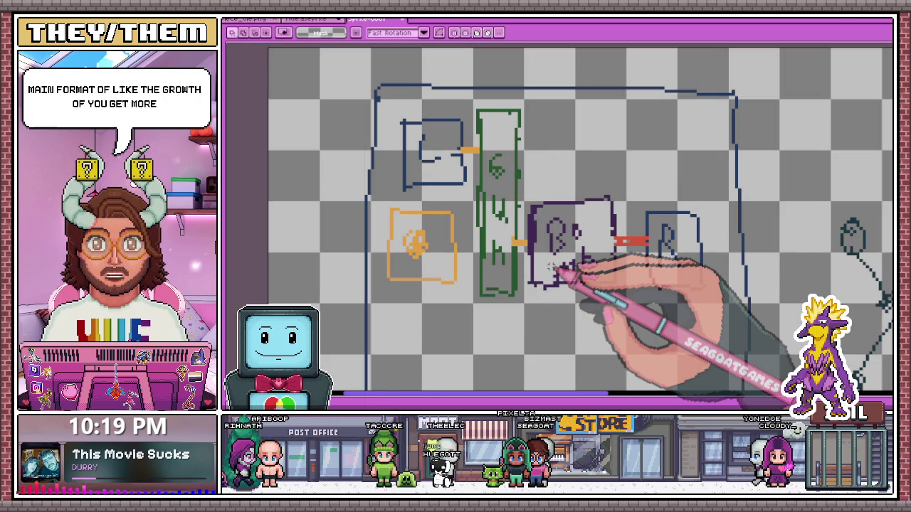
{"action": "left_click_drag", "start_coordinate": [559, 273], "coordinate": [594, 262]}
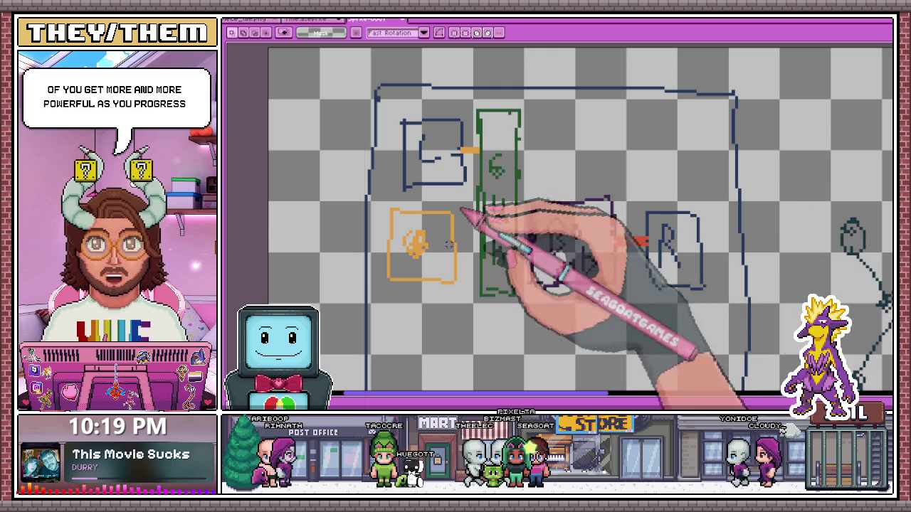
Extend the node tree sketch with a new branch.
{"action": "scroll", "coordinate": [512, 199], "scroll_direction": "down", "scroll_amount": 1}
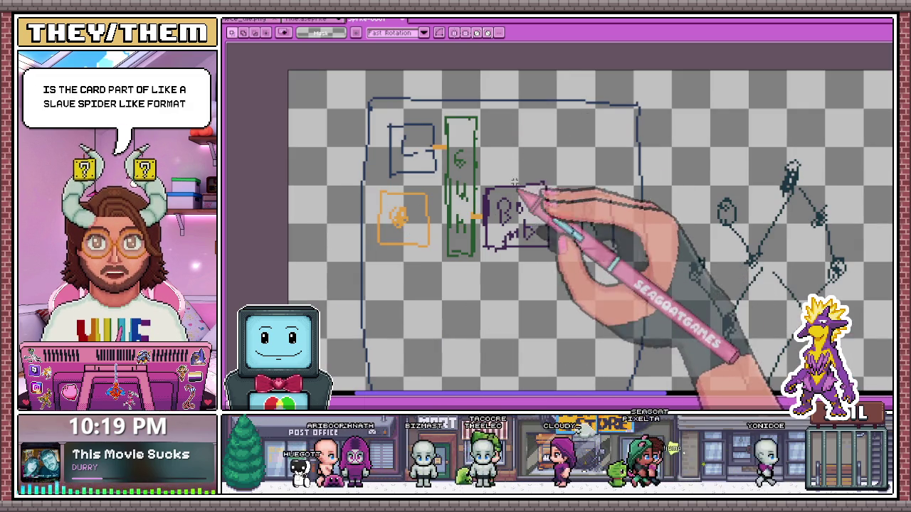
{"action": "scroll", "coordinate": [523, 199], "scroll_direction": "down", "scroll_amount": 1}
{"action": "scroll", "coordinate": [683, 340], "scroll_direction": "up", "scroll_amount": 1}
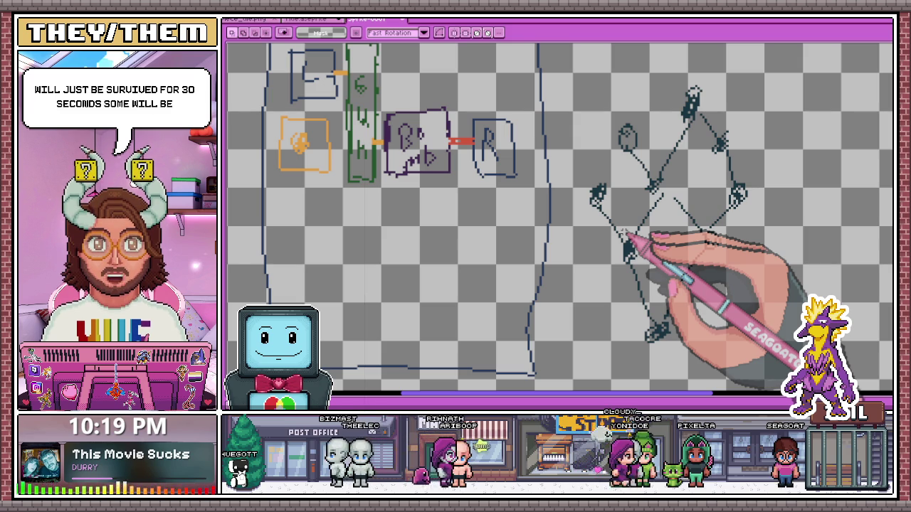
{"action": "left_click_drag", "start_coordinate": [658, 331], "coordinate": [712, 241]}
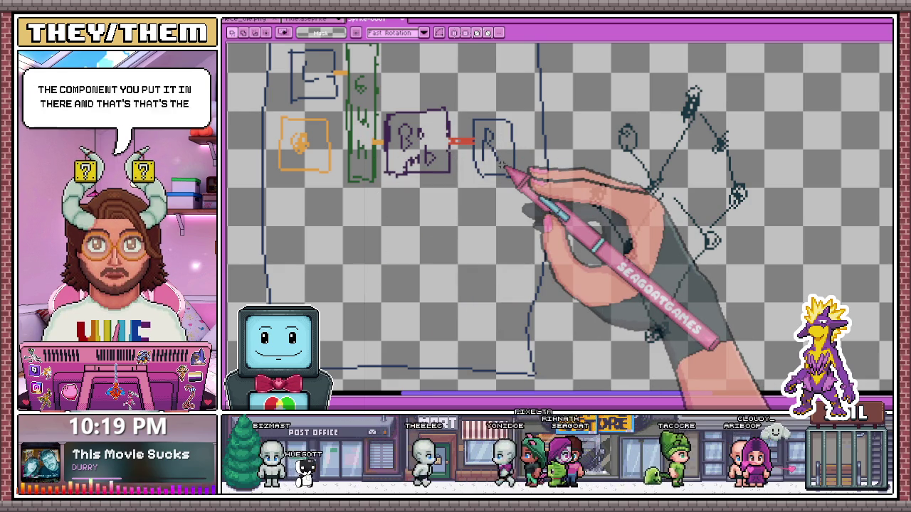
{"action": "scroll", "coordinate": [500, 166], "scroll_direction": "down", "scroll_amount": 2}
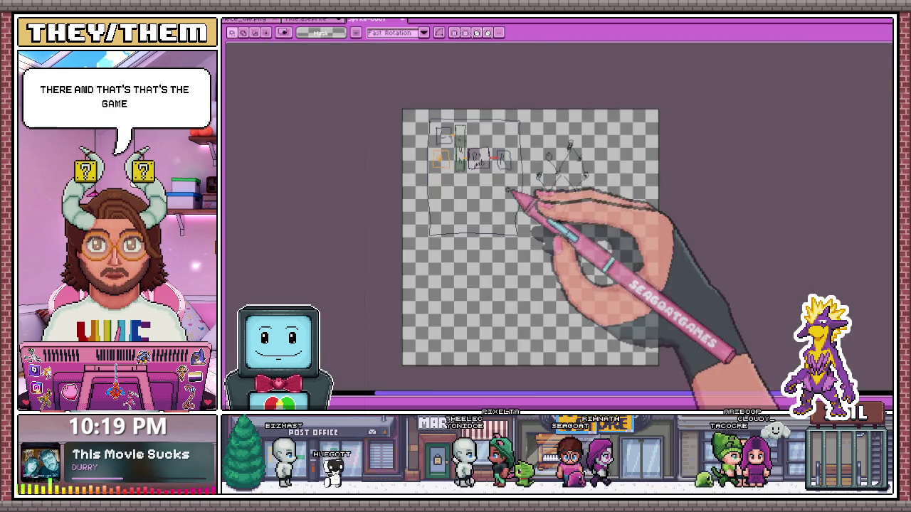
{"action": "scroll", "coordinate": [500, 166], "scroll_direction": "up", "scroll_amount": 2}
{"action": "scroll", "coordinate": [500, 166], "scroll_direction": "down", "scroll_amount": 1}
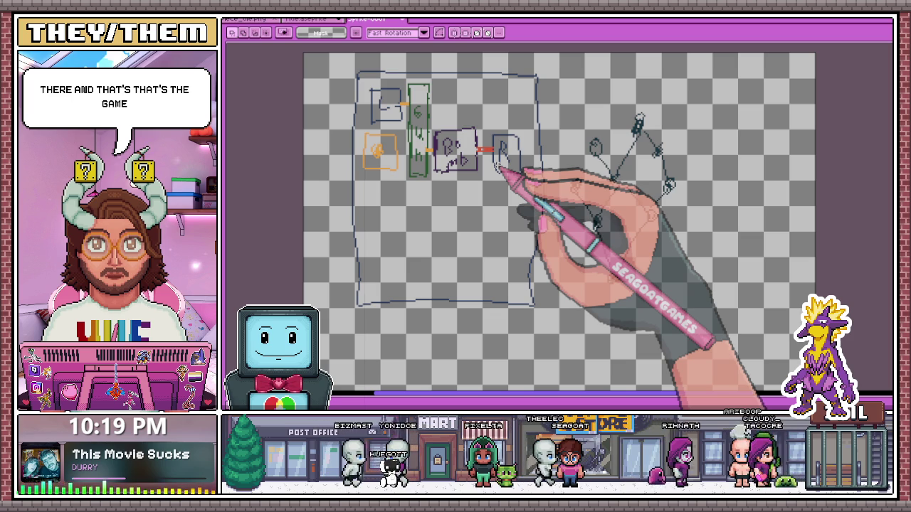
{"action": "scroll", "coordinate": [426, 114], "scroll_direction": "up", "scroll_amount": 1}
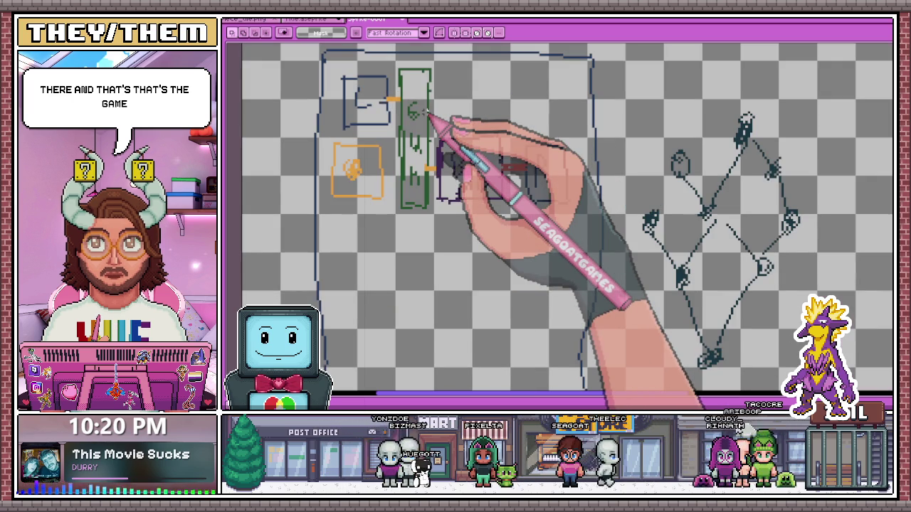
{"action": "left_click_drag", "start_coordinate": [530, 149], "coordinate": [562, 199]}
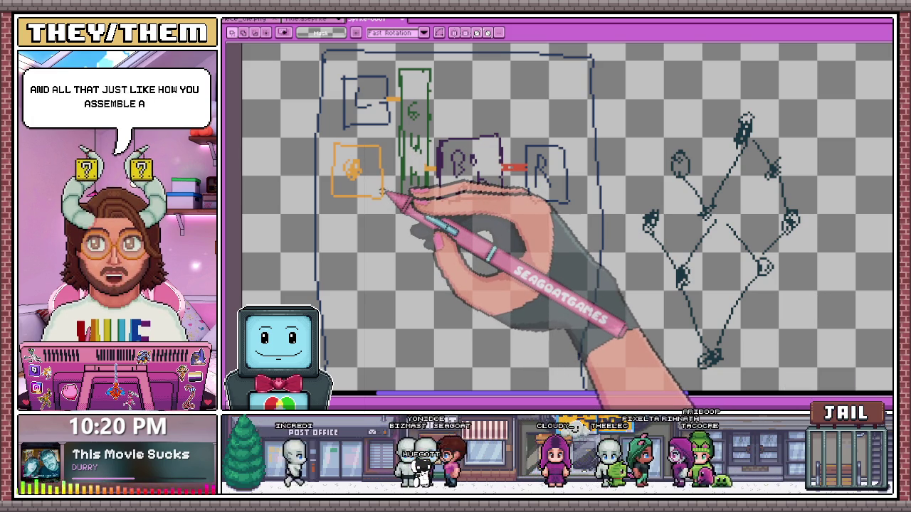
{"action": "key", "text": "minus"}
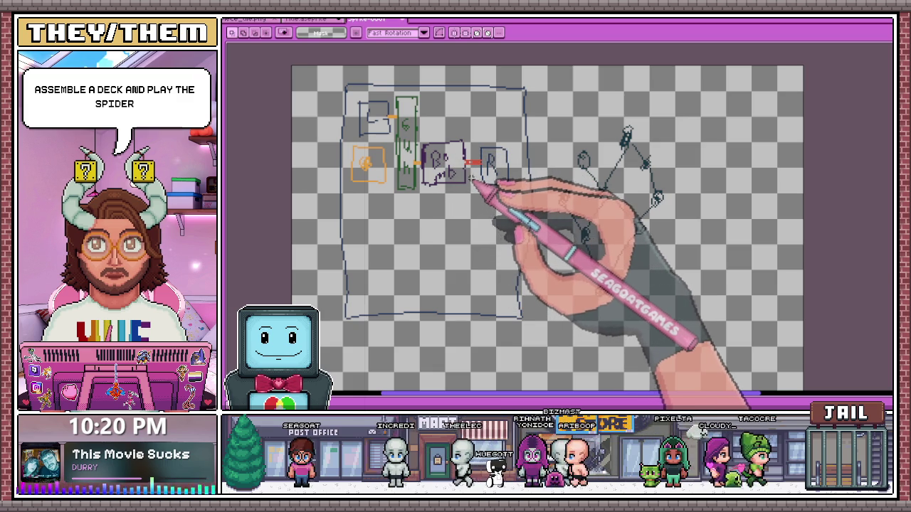
{"action": "left_click", "coordinate": [313, 19]}
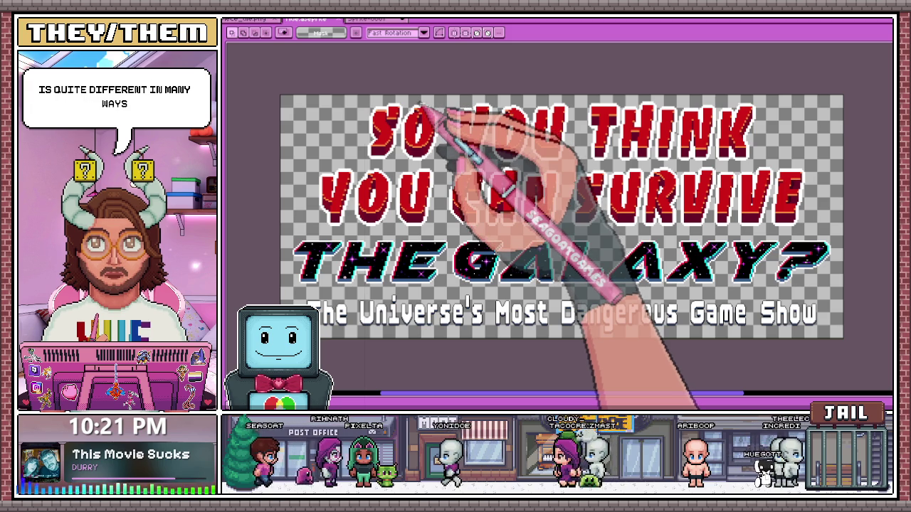
Cycle to the other open Aseprite document with Ctrl+Tab.
{"action": "key", "text": "ctrl+Tab"}
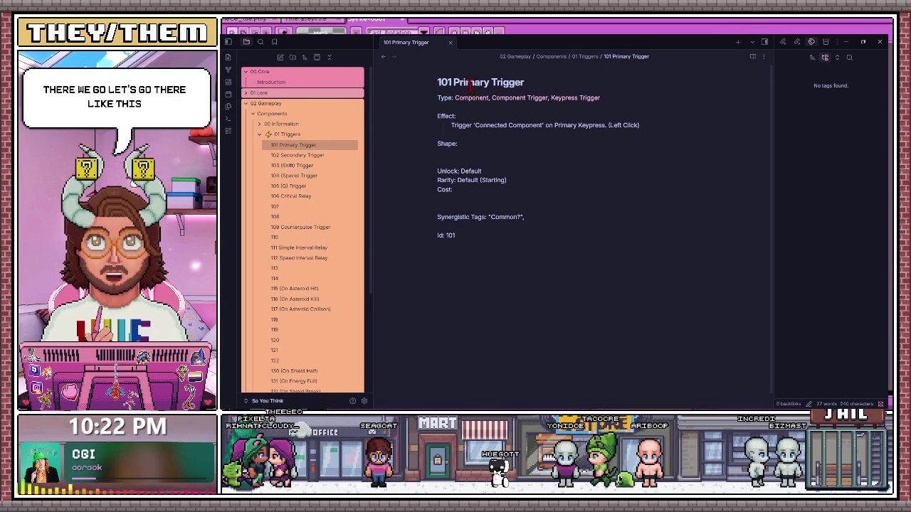
Select and deselect the Synergistic Tags line in the 101 Primary Trigger note.
{"action": "left_click", "coordinate": [545, 131]}
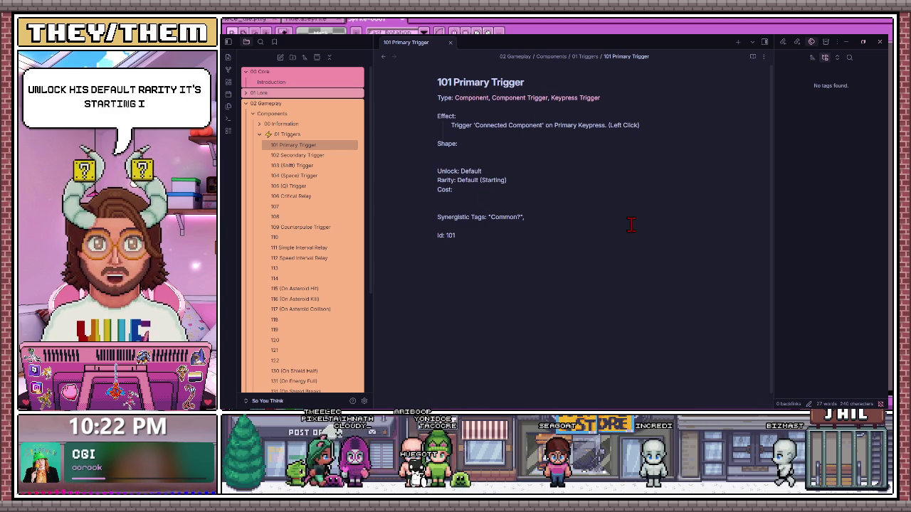
{"action": "left_click_drag", "start_coordinate": [555, 219], "coordinate": [429, 225]}
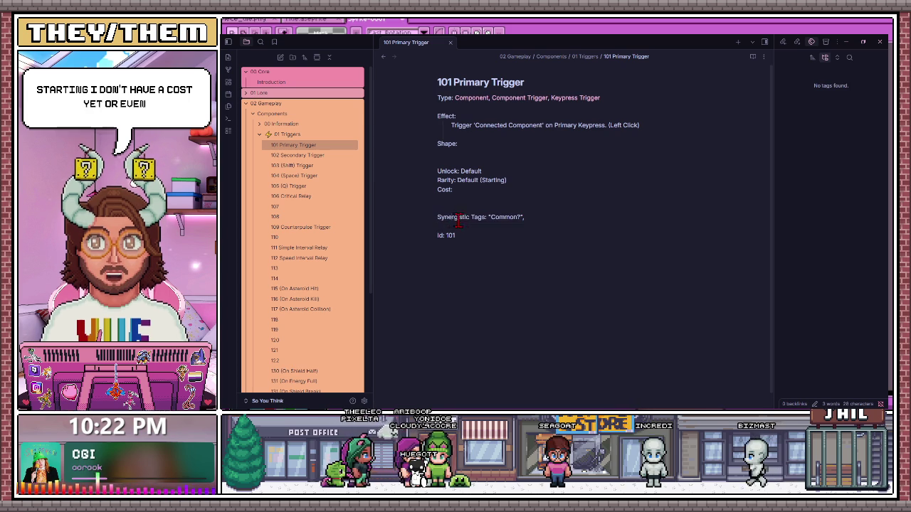
{"action": "left_click_drag", "start_coordinate": [464, 213], "coordinate": [410, 222]}
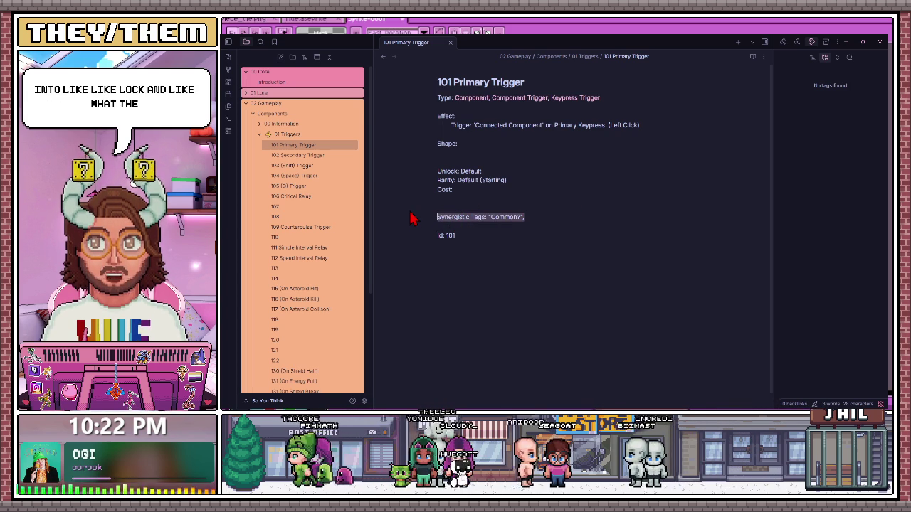
{"action": "left_click", "coordinate": [503, 227]}
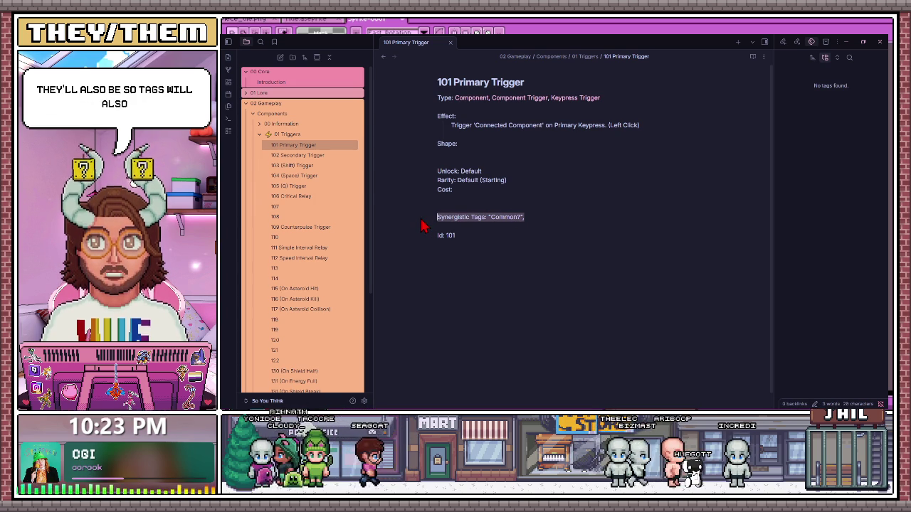
{"action": "left_click", "coordinate": [502, 235]}
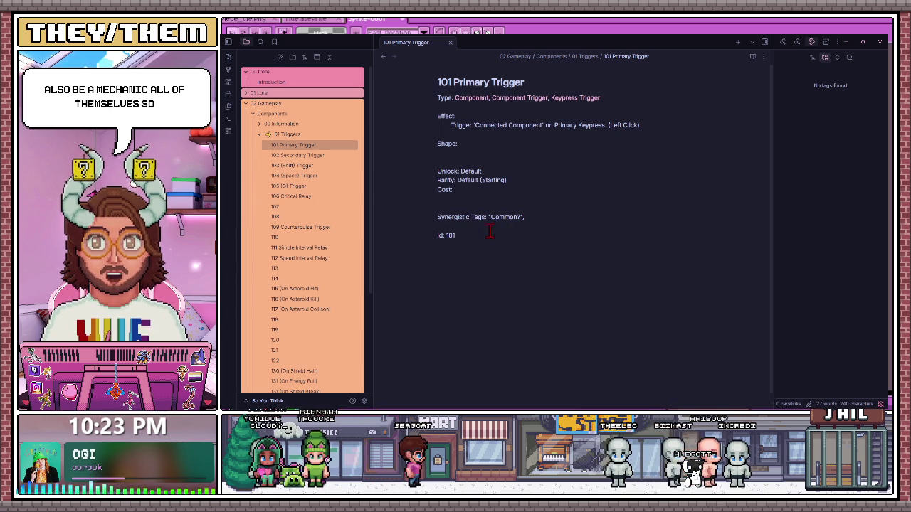
Highlight the Type line, then bring up Graph view of the linked component notes.
{"action": "left_click_drag", "start_coordinate": [440, 97], "coordinate": [626, 98]}
{"action": "left_click", "coordinate": [593, 124]}
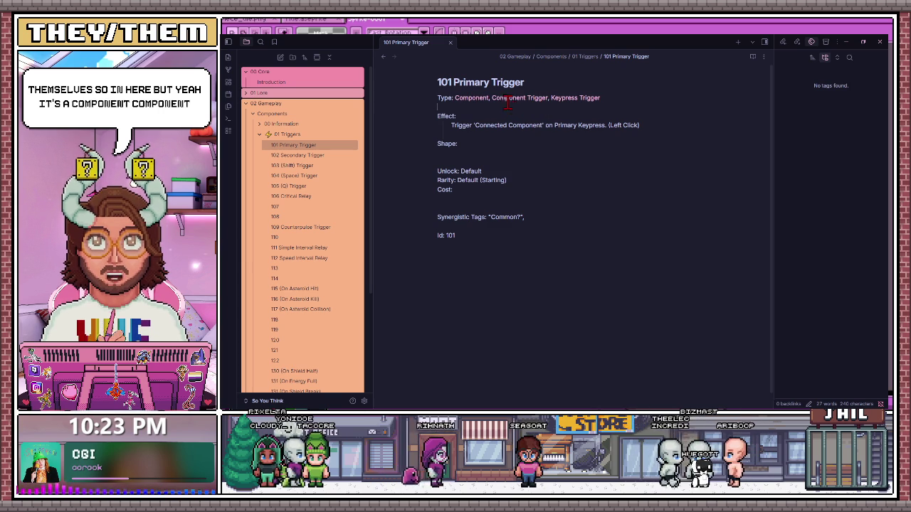
{"action": "left_click", "coordinate": [470, 104]}
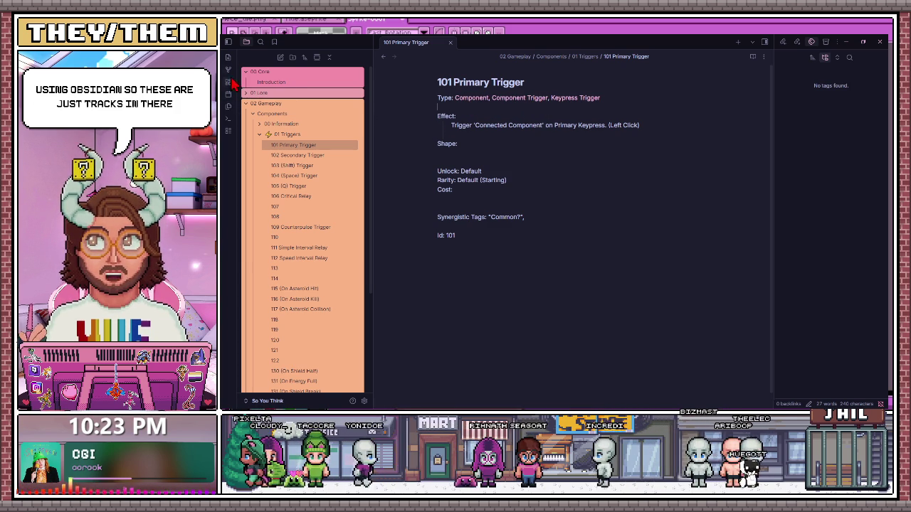
{"action": "key", "text": "ctrl+g"}
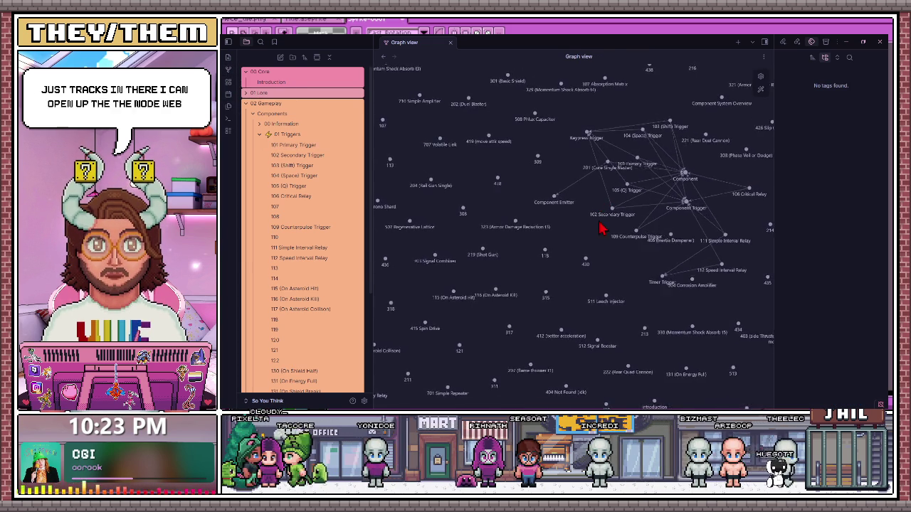
Drag the Component Trigger node aside and pan the graph so its links spread out.
{"action": "scroll", "coordinate": [531, 223], "scroll_direction": "down", "scroll_amount": 3}
{"action": "scroll", "coordinate": [608, 261], "scroll_direction": "up", "scroll_amount": 3}
{"action": "scroll", "coordinate": [601, 242], "scroll_direction": "up", "scroll_amount": 2}
{"action": "left_click_drag", "start_coordinate": [601, 239], "coordinate": [643, 149]}
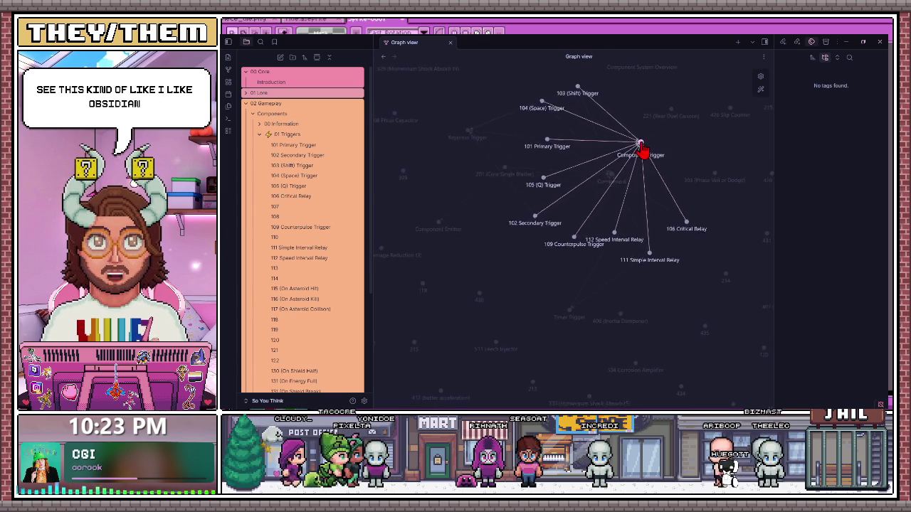
{"action": "left_click_drag", "start_coordinate": [643, 150], "coordinate": [653, 138]}
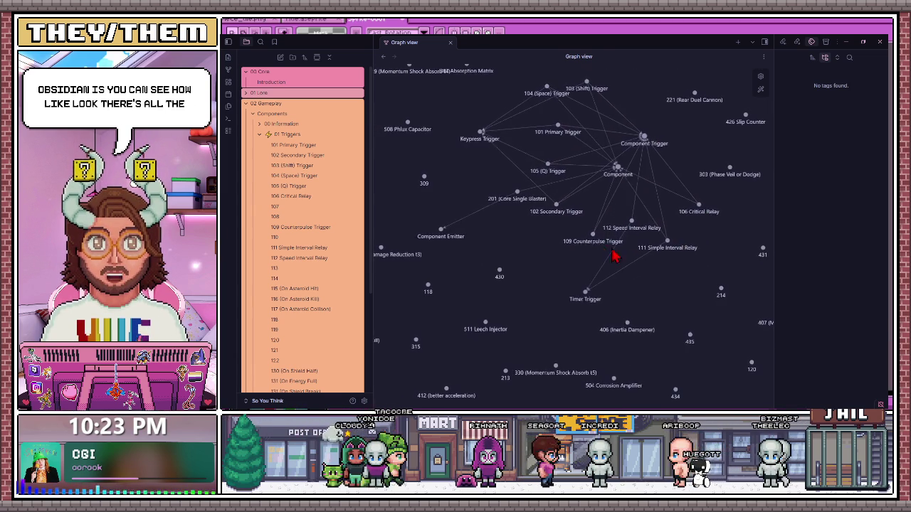
{"action": "mouse_move", "coordinate": [679, 339]}
{"action": "left_mouse_down"}
{"action": "mouse_move", "coordinate": [653, 185]}
{"action": "mouse_move", "coordinate": [606, 361]}
{"action": "left_mouse_up"}
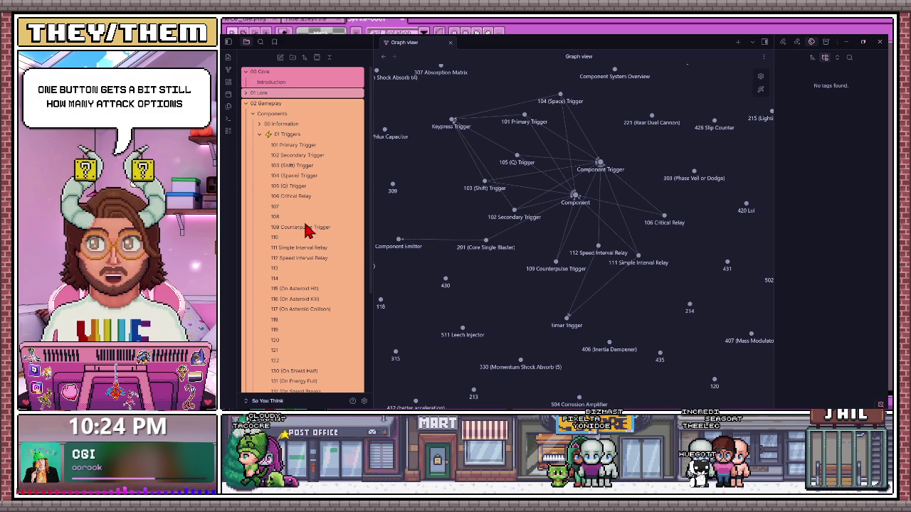
Collapse the 01 Triggers folder and expand 02 Emitters in the file explorer.
{"action": "scroll", "coordinate": [291, 253], "scroll_direction": "down", "scroll_amount": 2}
{"action": "scroll", "coordinate": [291, 254], "scroll_direction": "down", "scroll_amount": 1}
{"action": "scroll", "coordinate": [294, 258], "scroll_direction": "down", "scroll_amount": 1}
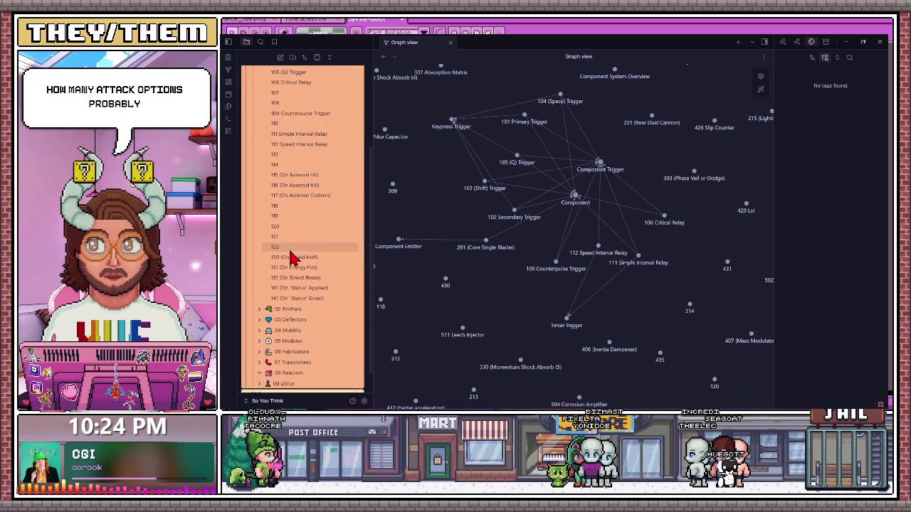
{"action": "scroll", "coordinate": [292, 257], "scroll_direction": "up", "scroll_amount": 1}
{"action": "scroll", "coordinate": [330, 159], "scroll_direction": "up", "scroll_amount": 2}
{"action": "left_click", "coordinate": [260, 134]}
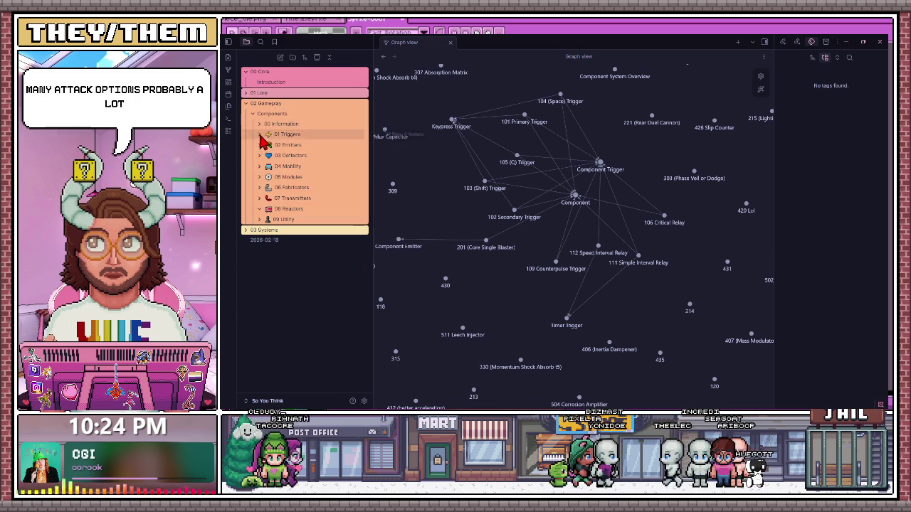
{"action": "left_click", "coordinate": [259, 145]}
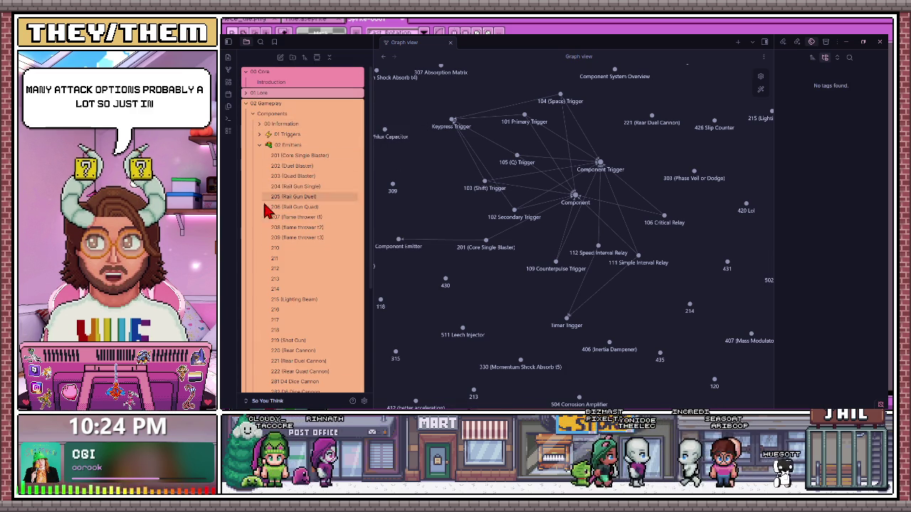
Browse emitter notes 201 through 207, from Core Single Blaster to flame thrower t1.
{"action": "left_click", "coordinate": [298, 156]}
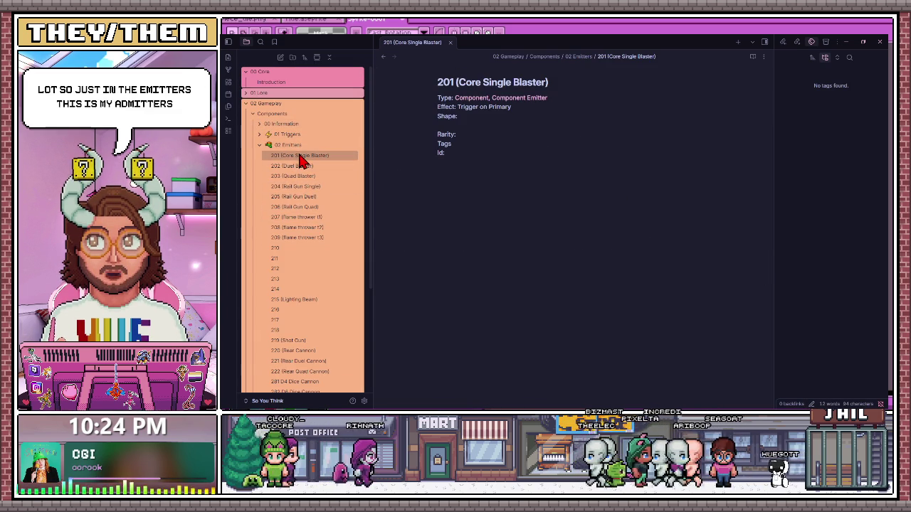
{"action": "left_click", "coordinate": [303, 167]}
{"action": "left_click", "coordinate": [306, 176]}
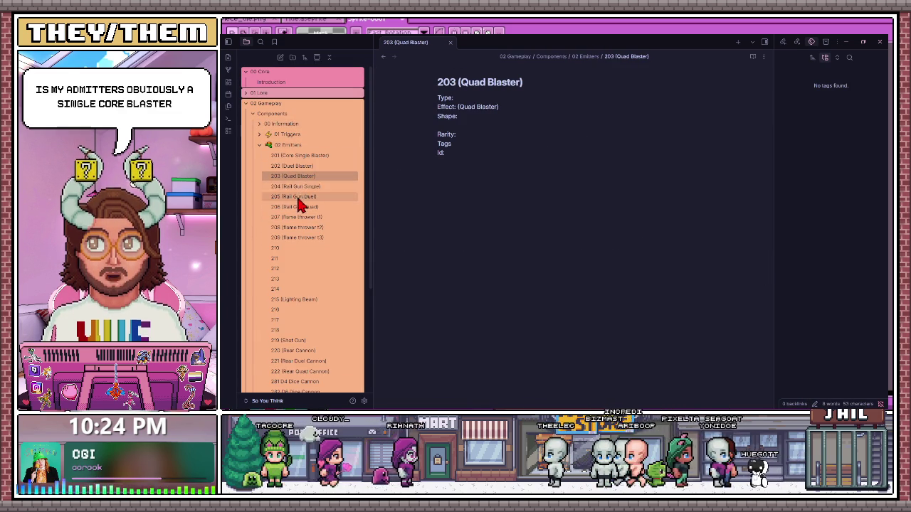
{"action": "left_click", "coordinate": [295, 186]}
{"action": "scroll", "coordinate": [299, 206], "scroll_direction": "down", "scroll_amount": 1}
{"action": "left_click", "coordinate": [305, 174]}
{"action": "left_click", "coordinate": [307, 183]}
{"action": "right_click", "coordinate": [318, 192]}
{"action": "left_click", "coordinate": [299, 192]}
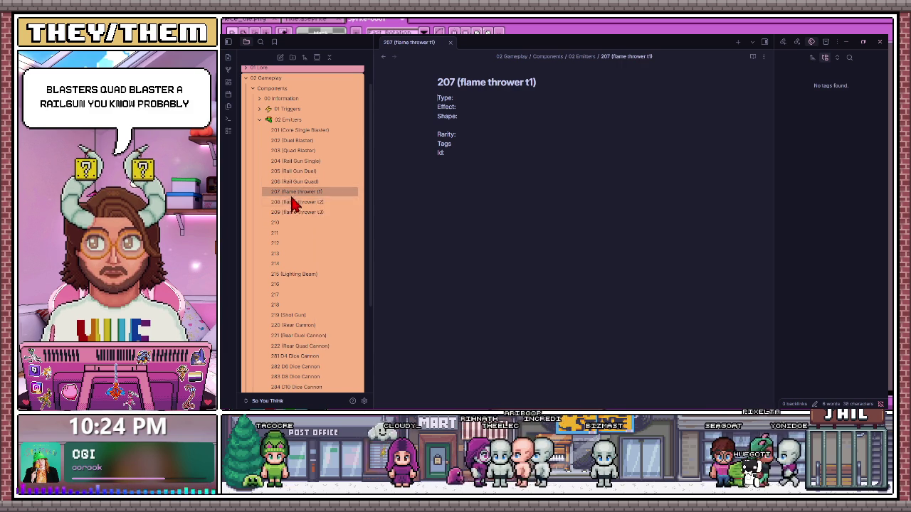
{"action": "scroll", "coordinate": [305, 223], "scroll_direction": "down", "scroll_amount": 1}
View notes 215, 220, 221 and 286, settle on 281 D4 Dice Cannon, and fold Emitters.
{"action": "left_click", "coordinate": [306, 248]}
{"action": "scroll", "coordinate": [306, 252], "scroll_direction": "down", "scroll_amount": 2}
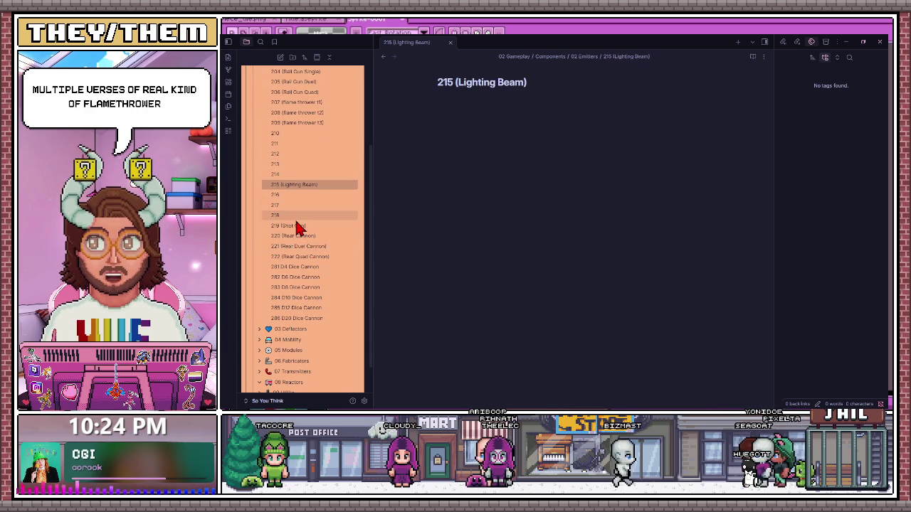
{"action": "left_click", "coordinate": [301, 236]}
{"action": "left_click", "coordinate": [319, 248]}
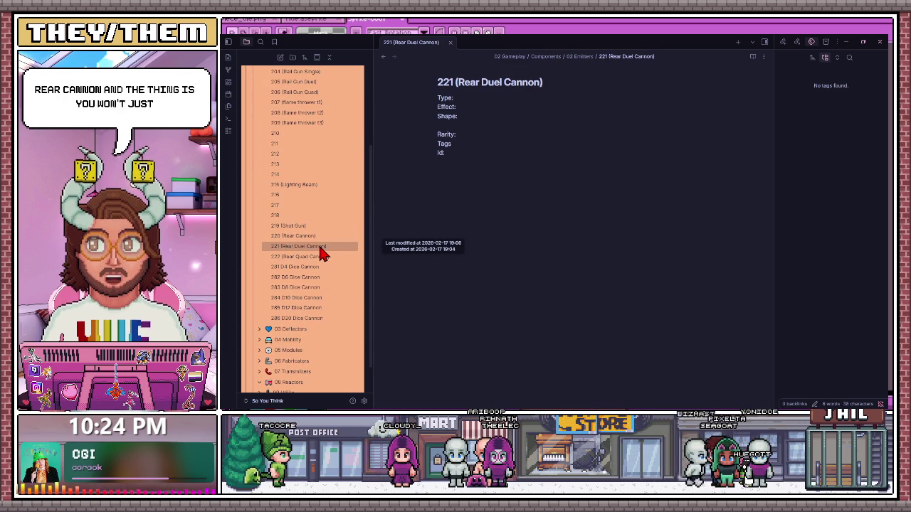
{"action": "left_click", "coordinate": [318, 318]}
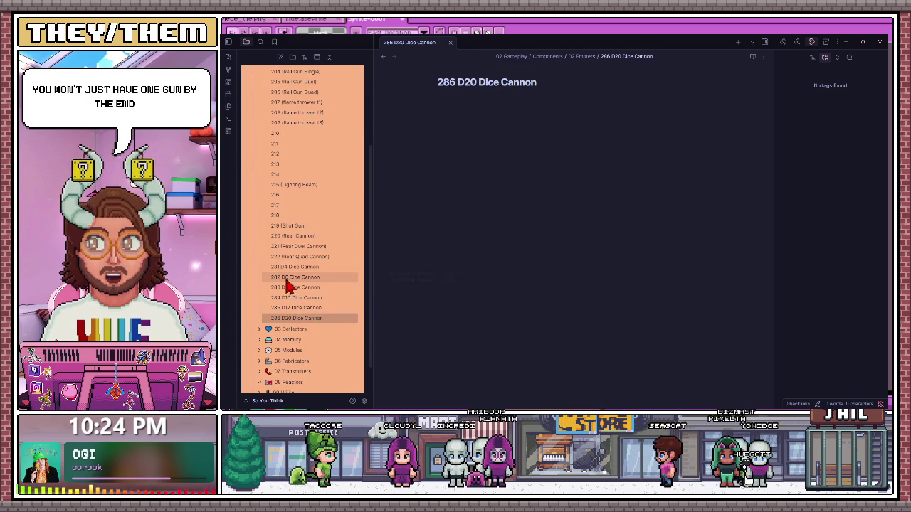
{"action": "left_click", "coordinate": [281, 269]}
{"action": "scroll", "coordinate": [313, 227], "scroll_direction": "up", "scroll_amount": 1}
{"action": "scroll", "coordinate": [310, 243], "scroll_direction": "up", "scroll_amount": 3}
{"action": "scroll", "coordinate": [310, 243], "scroll_direction": "up", "scroll_amount": 1}
{"action": "left_click", "coordinate": [259, 146]}
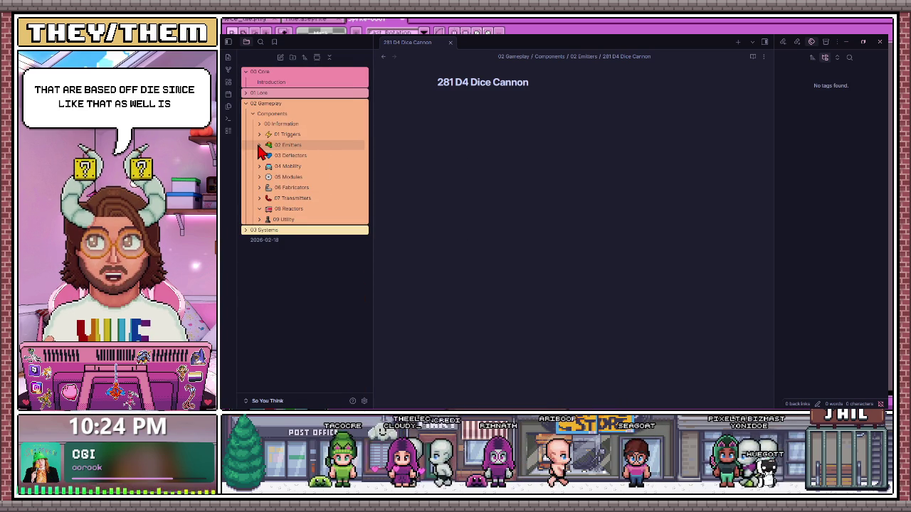
Browse emitter notes 201–205, then fold the 02 Emitters folder away.
{"action": "left_click", "coordinate": [259, 145]}
{"action": "mouse_move", "coordinate": [300, 155]}
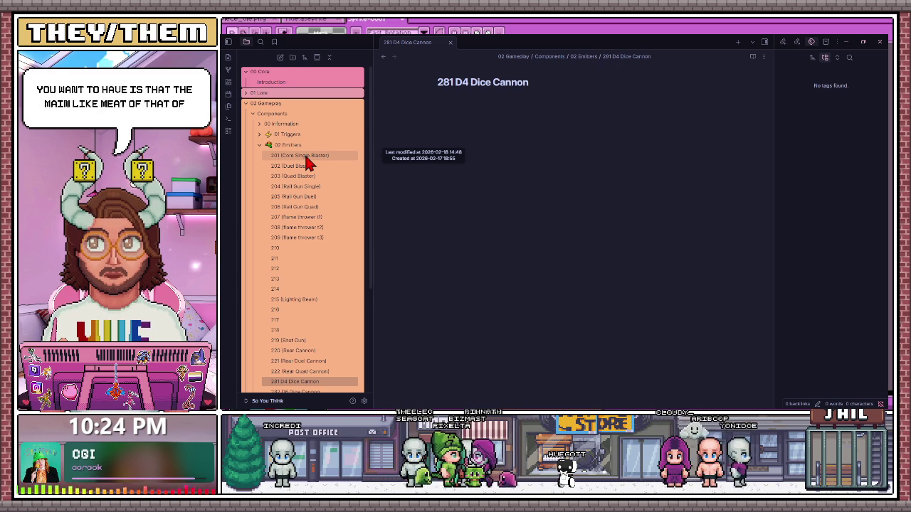
{"action": "left_click", "coordinate": [307, 157]}
{"action": "left_click", "coordinate": [313, 166]}
{"action": "left_click", "coordinate": [317, 175]}
{"action": "left_click", "coordinate": [320, 186]}
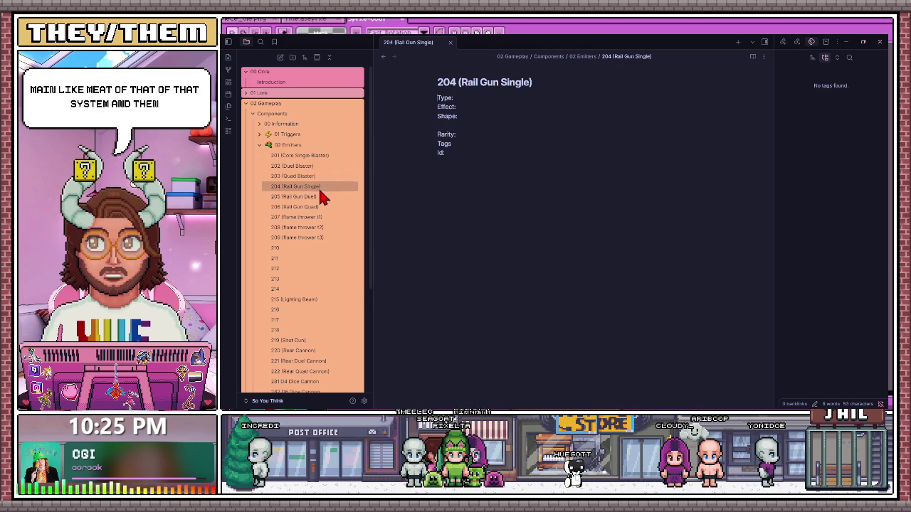
{"action": "left_click", "coordinate": [323, 196]}
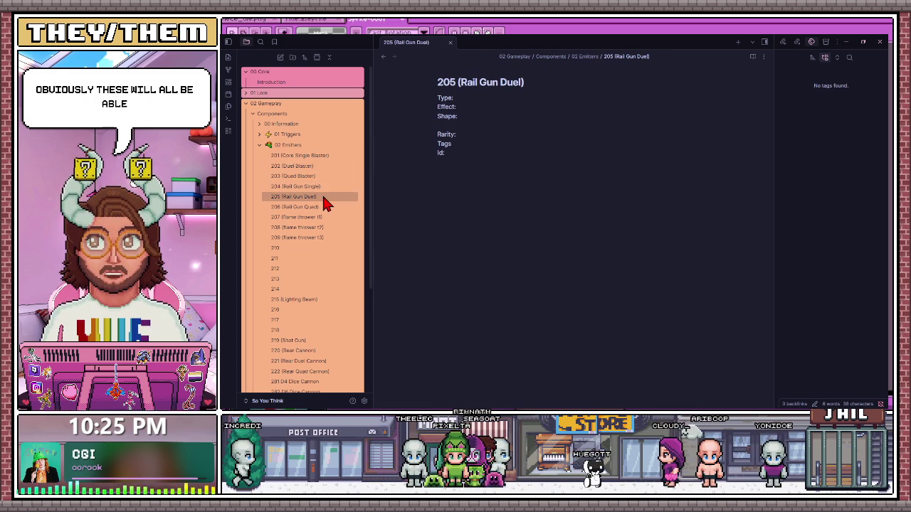
{"action": "left_click", "coordinate": [260, 144]}
Expand 01 Triggers and view notes 101, 102, 103, ending on 109 Counterpulse Trigger.
{"action": "left_click", "coordinate": [277, 134]}
{"action": "left_click", "coordinate": [320, 146]}
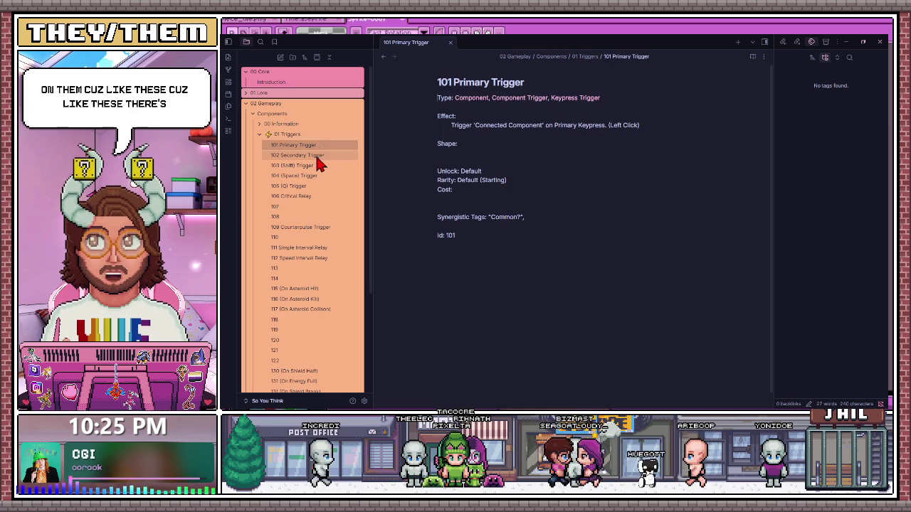
{"action": "left_click", "coordinate": [319, 157]}
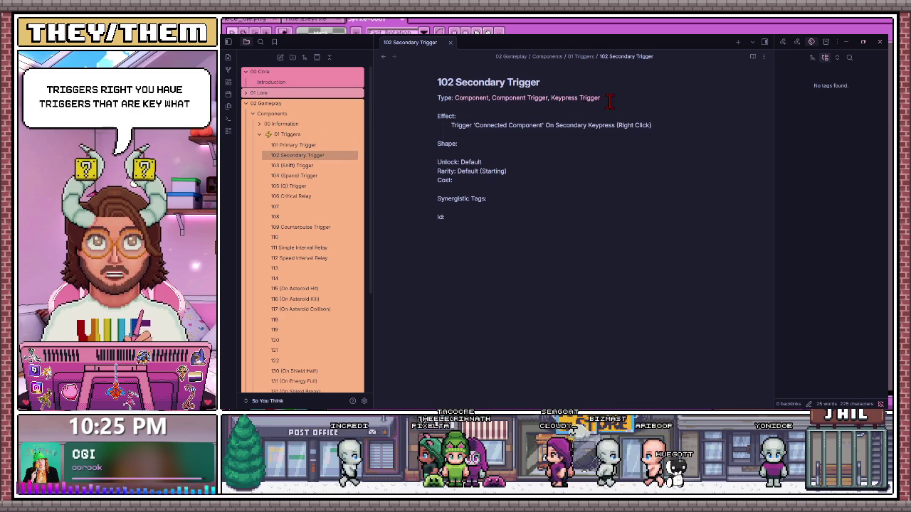
{"action": "left_click", "coordinate": [303, 166]}
{"action": "scroll", "coordinate": [320, 214], "scroll_direction": "down", "scroll_amount": 1}
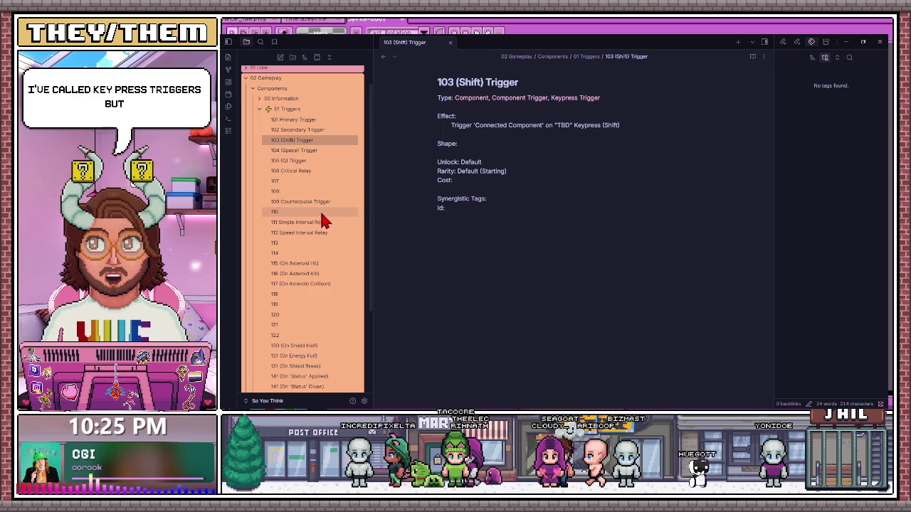
{"action": "left_click", "coordinate": [315, 205]}
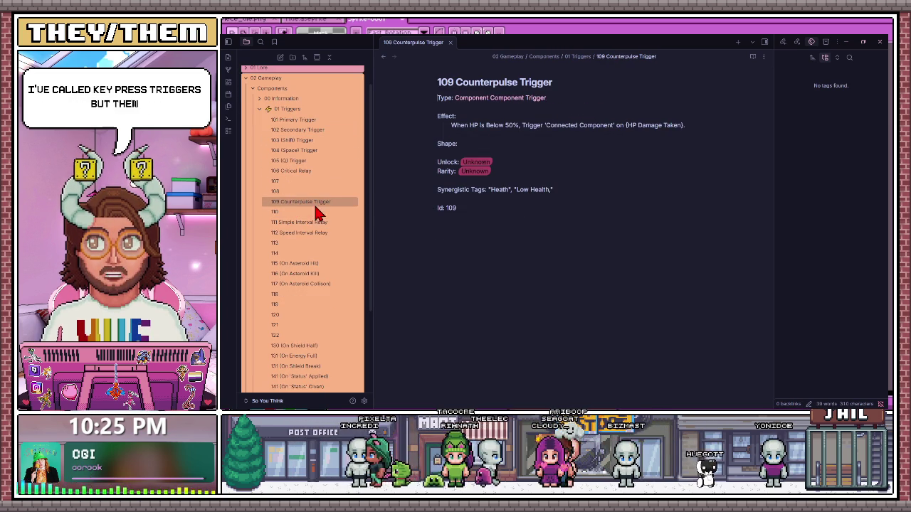
Highlight Counterpulse's HP below 50%, Trigger and HP Damage Taken parts, then open 111 Simple Interval Relay.
{"action": "left_click_drag", "start_coordinate": [512, 125], "coordinate": [451, 125]}
{"action": "left_click", "coordinate": [457, 125]}
{"action": "left_click_drag", "start_coordinate": [522, 125], "coordinate": [549, 125]}
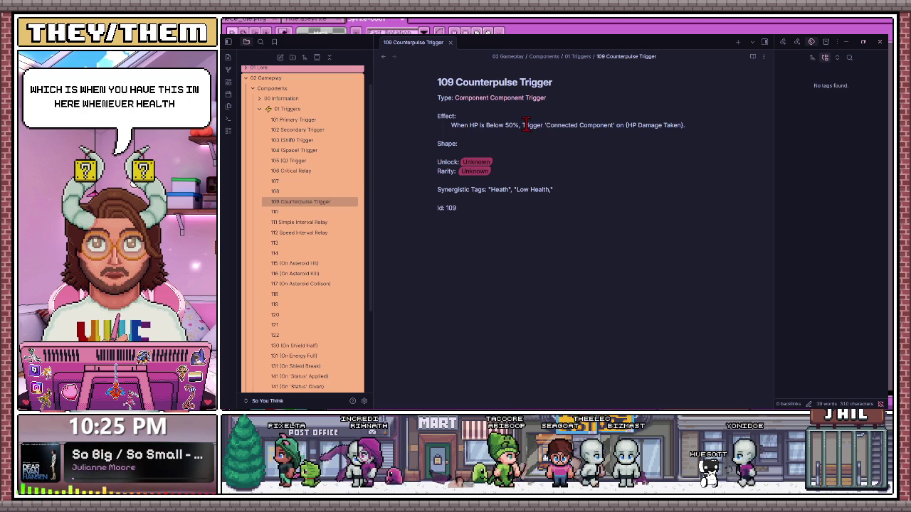
{"action": "left_click", "coordinate": [617, 126]}
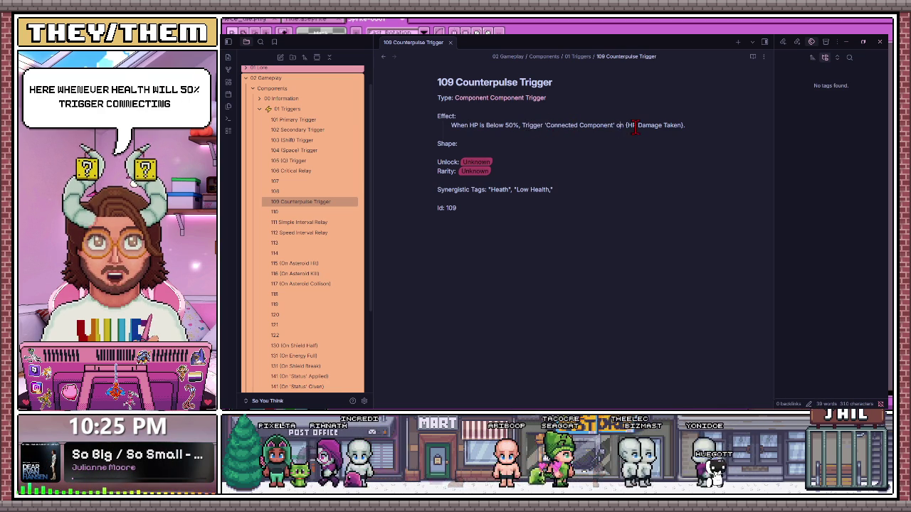
{"action": "left_click_drag", "start_coordinate": [646, 126], "coordinate": [687, 125]}
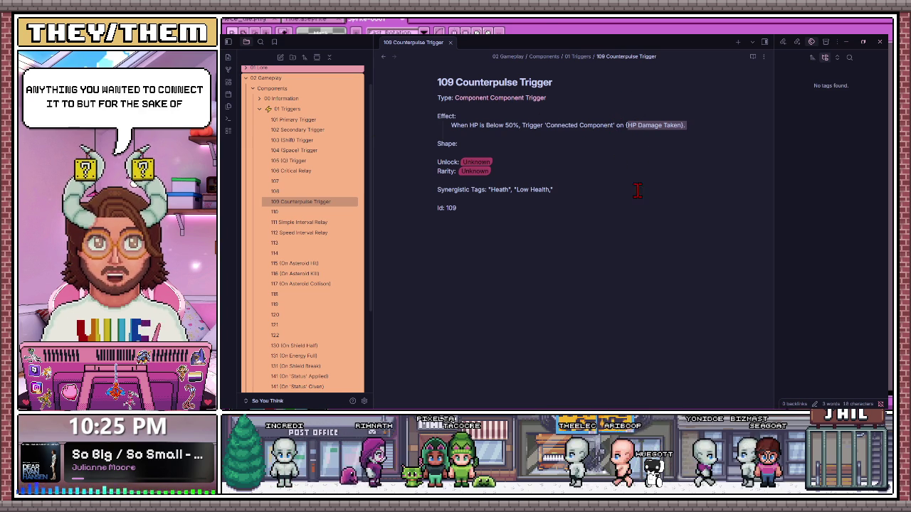
{"action": "left_click", "coordinate": [683, 126]}
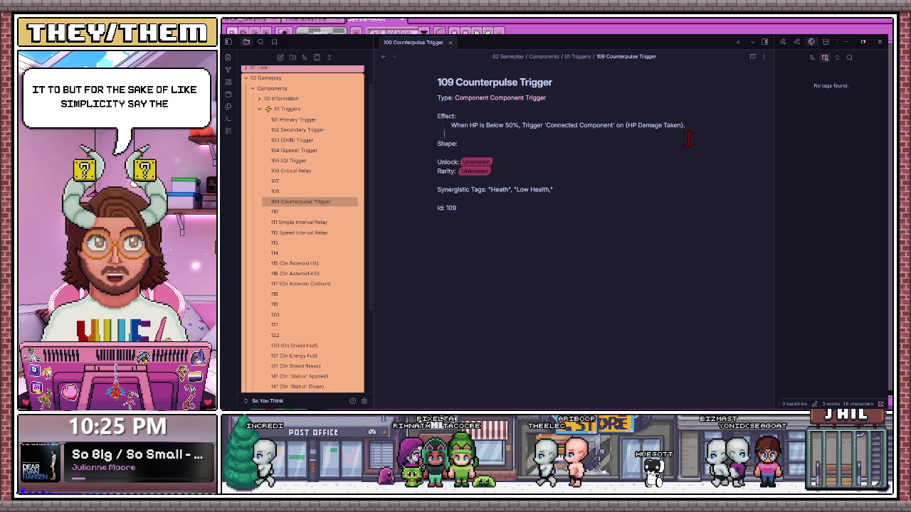
{"action": "left_click_drag", "start_coordinate": [455, 123], "coordinate": [694, 137]}
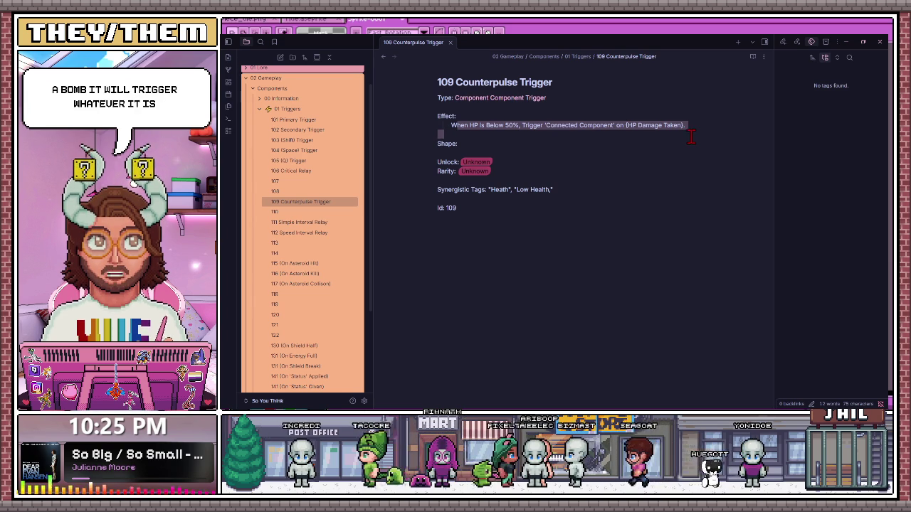
{"action": "left_click", "coordinate": [313, 223]}
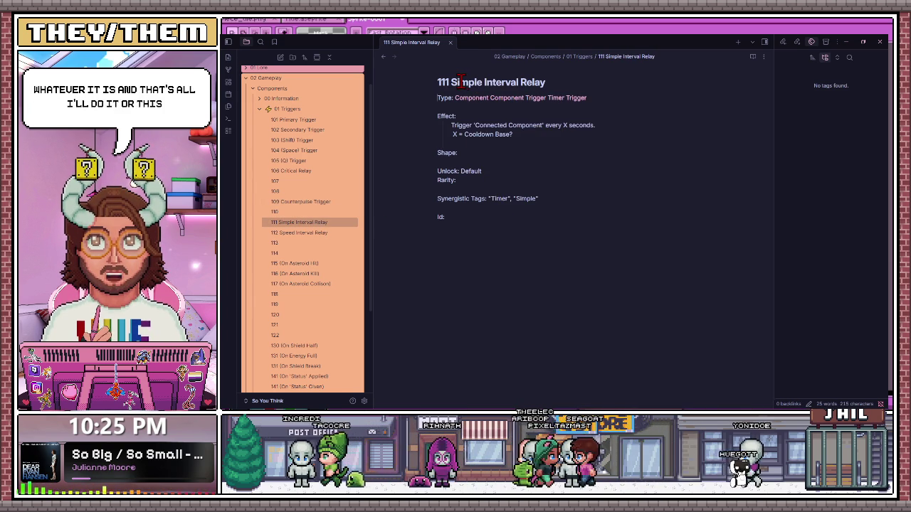
Highlight the interval relay effect, view notes 112, 115, 116, 117, then collapse 01 Triggers.
{"action": "left_click_drag", "start_coordinate": [460, 126], "coordinate": [586, 139]}
{"action": "left_click", "coordinate": [586, 139]}
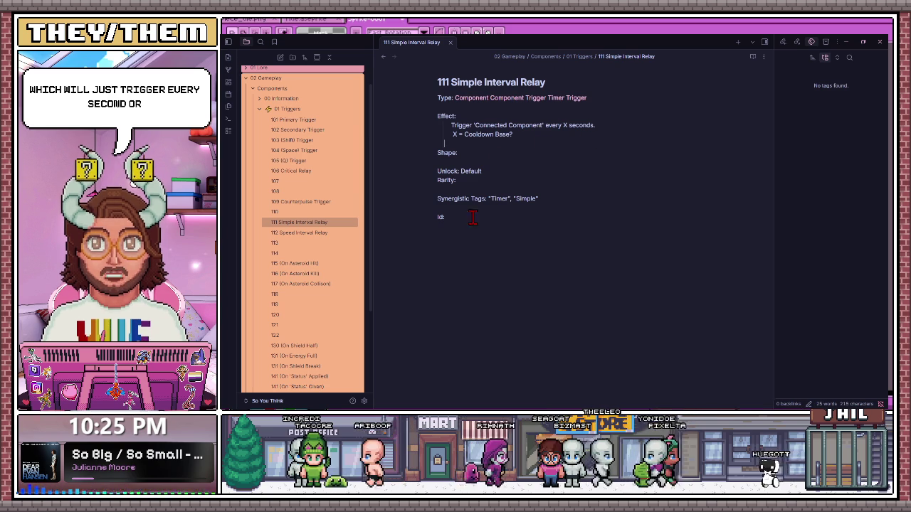
{"action": "left_click", "coordinate": [323, 234]}
{"action": "left_click", "coordinate": [324, 265]}
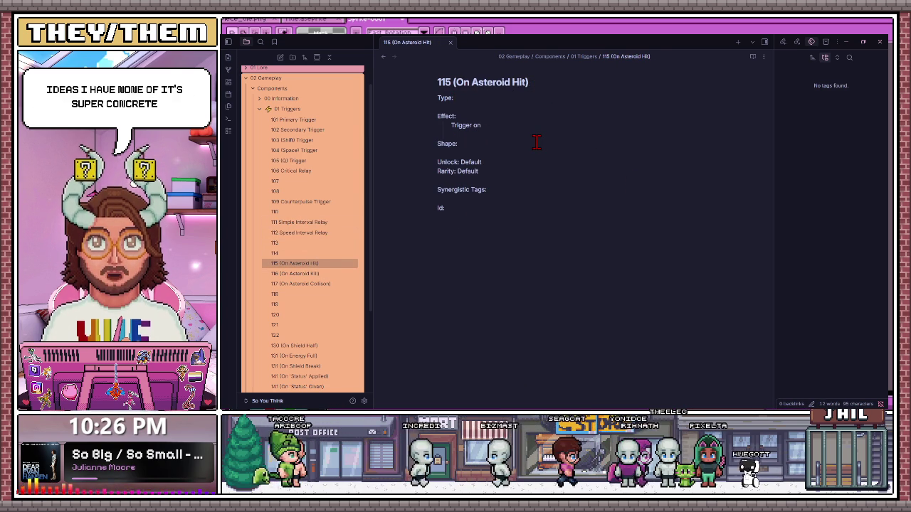
{"action": "left_click", "coordinate": [310, 274]}
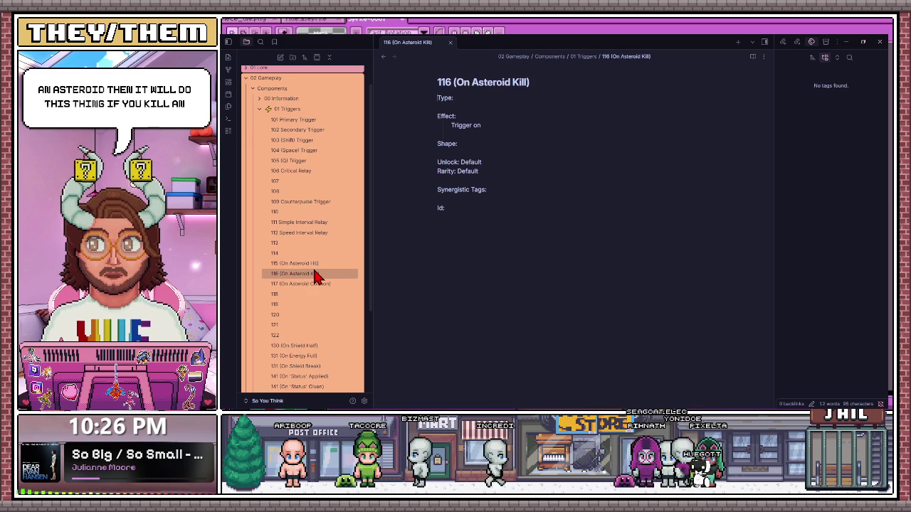
{"action": "left_click", "coordinate": [304, 284]}
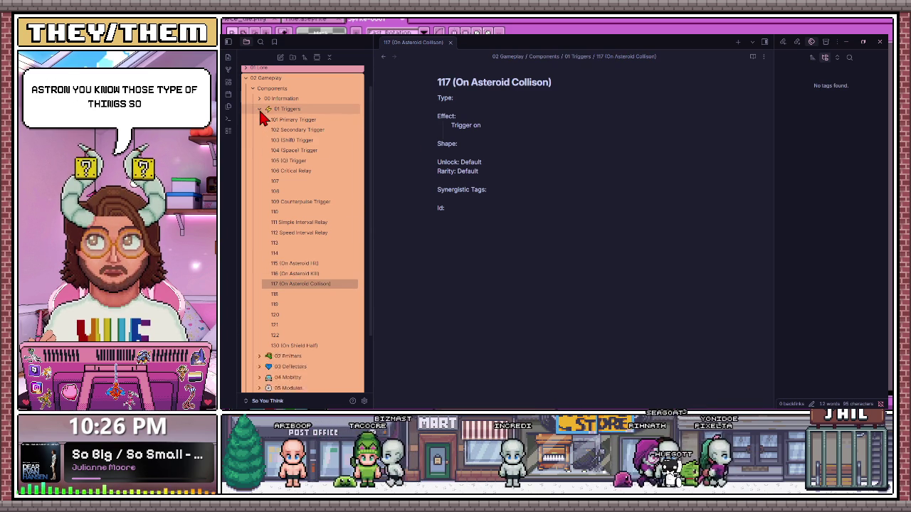
{"action": "left_click", "coordinate": [261, 110]}
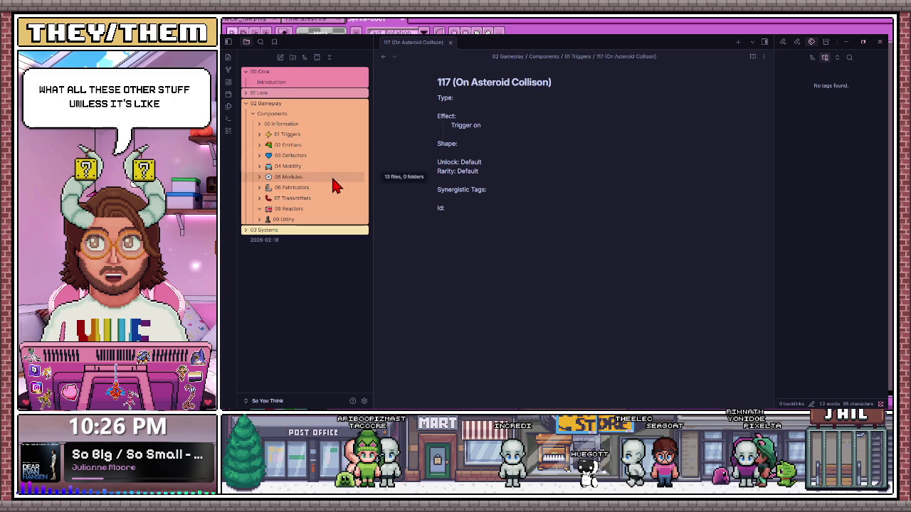
Expand and scan the 02 Emitters folder, then collapse it again.
{"action": "left_click", "coordinate": [259, 144]}
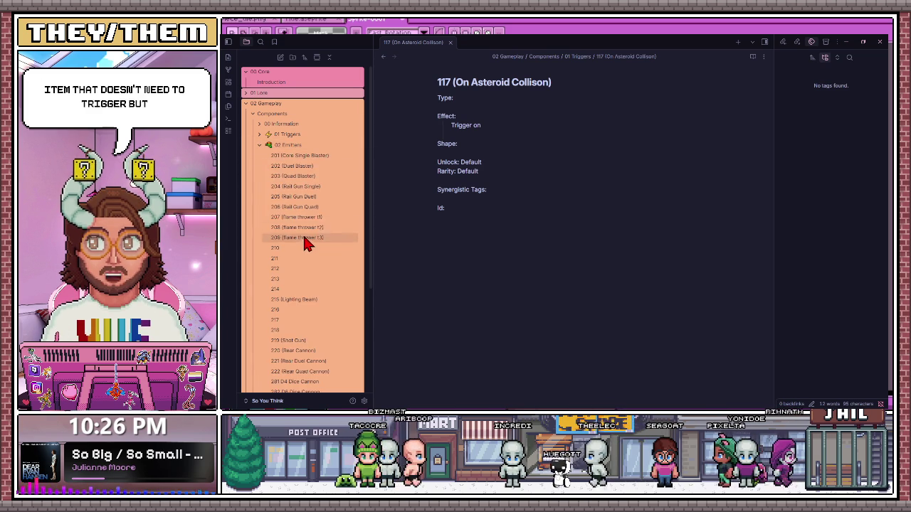
{"action": "scroll", "coordinate": [304, 239], "scroll_direction": "down", "scroll_amount": 2}
{"action": "scroll", "coordinate": [305, 240], "scroll_direction": "down", "scroll_amount": 2}
{"action": "scroll", "coordinate": [253, 247], "scroll_direction": "up", "scroll_amount": 3}
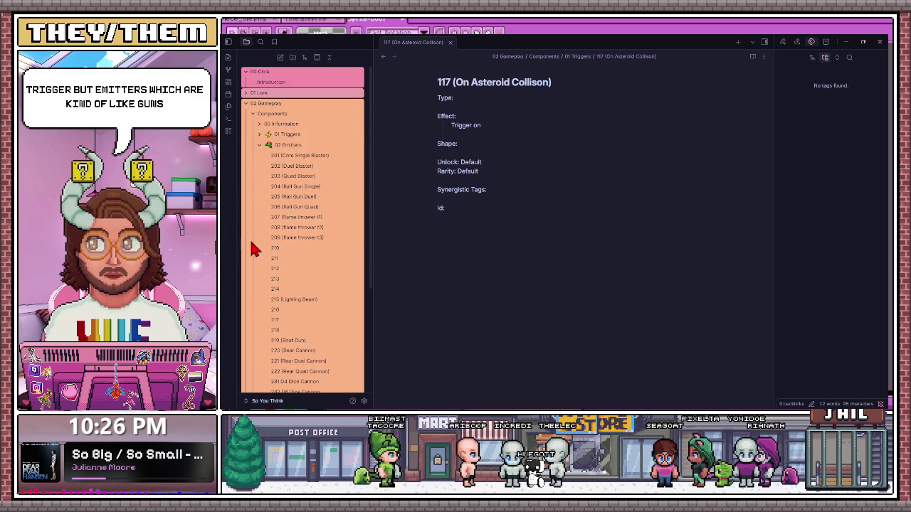
{"action": "left_click", "coordinate": [259, 145]}
Expand 03 Deflectors and view notes 301, 307, 305 and 306 (Ricochet).
{"action": "left_click", "coordinate": [262, 156]}
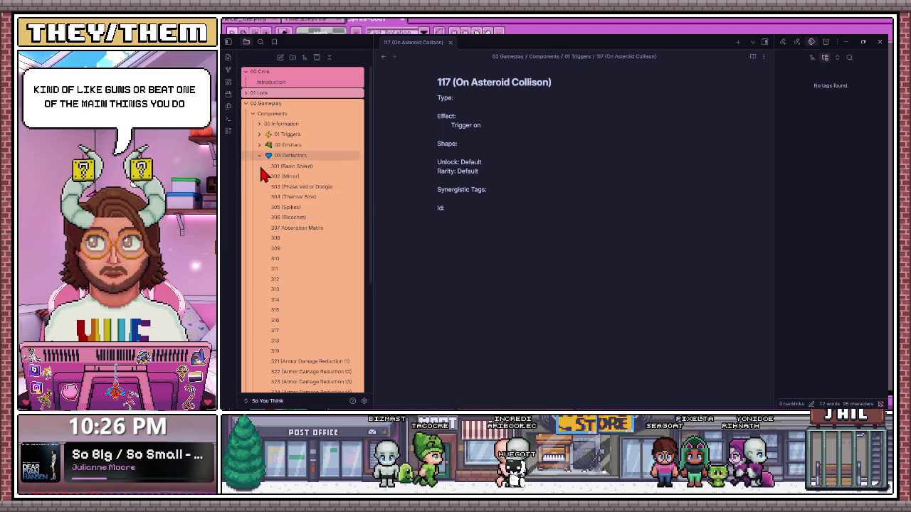
{"action": "scroll", "coordinate": [309, 299], "scroll_direction": "down", "scroll_amount": 2}
{"action": "scroll", "coordinate": [309, 299], "scroll_direction": "down", "scroll_amount": 2}
{"action": "scroll", "coordinate": [287, 281], "scroll_direction": "up", "scroll_amount": 1}
{"action": "scroll", "coordinate": [282, 280], "scroll_direction": "up", "scroll_amount": 4}
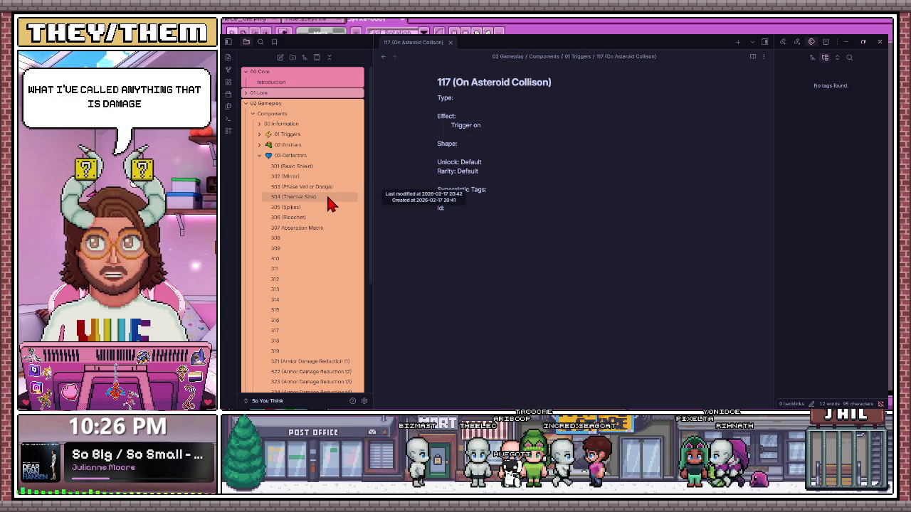
{"action": "left_click", "coordinate": [302, 167]}
{"action": "left_click", "coordinate": [313, 229]}
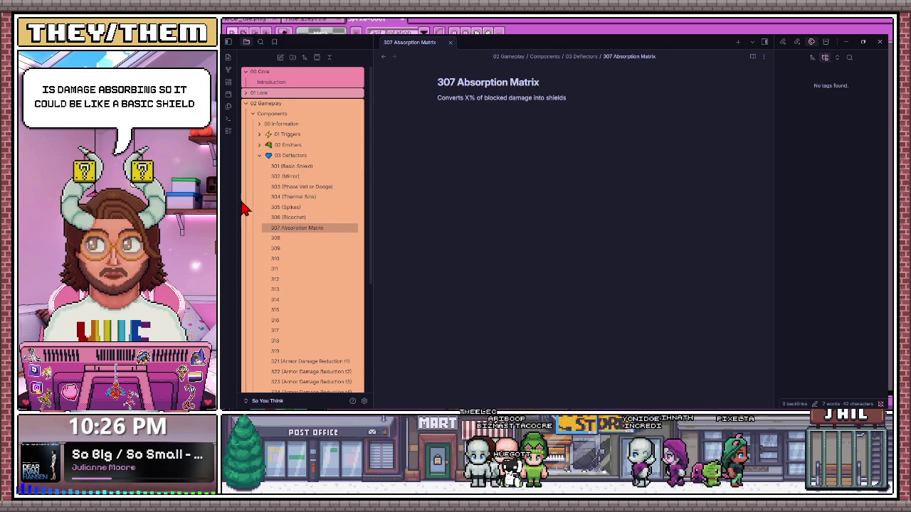
{"action": "left_click", "coordinate": [286, 207]}
{"action": "left_click", "coordinate": [288, 217]}
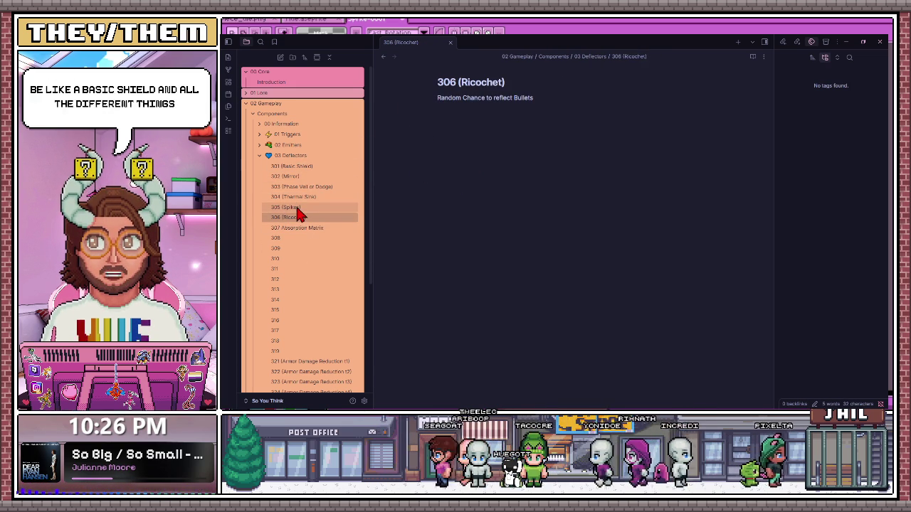
Collapse Deflectors, expand 01 Triggers, and open 109 Counterpulse Trigger.
{"action": "left_click", "coordinate": [259, 155]}
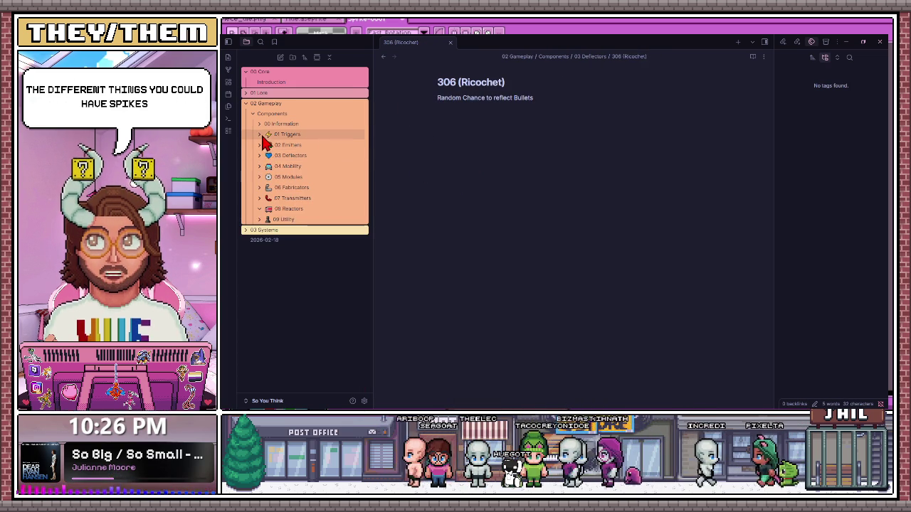
{"action": "left_click", "coordinate": [260, 135]}
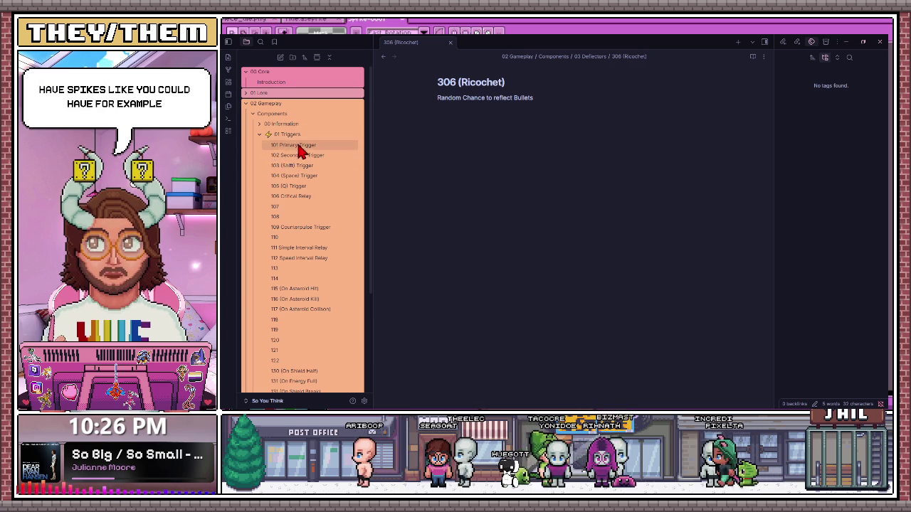
{"action": "left_click", "coordinate": [306, 227]}
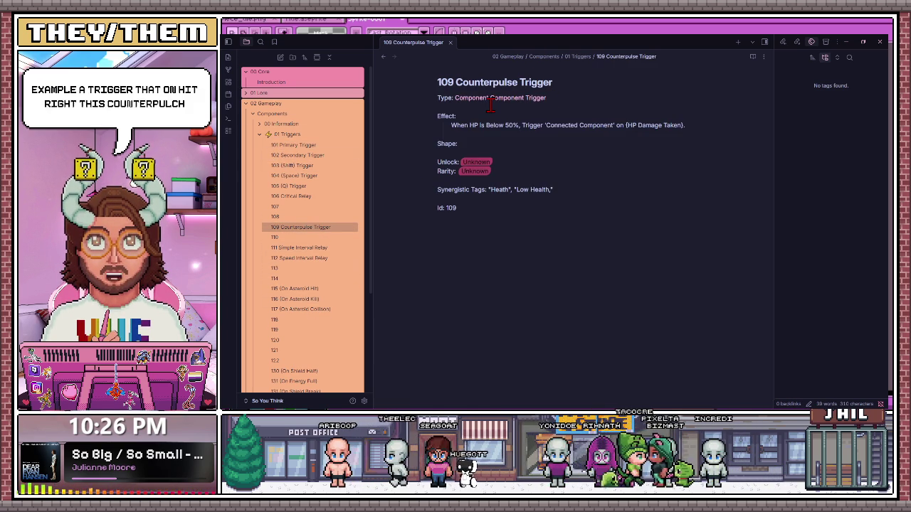
Collapse 01 Triggers, then peek into the empty 08 Reactors and the 07 Transmitters folders.
{"action": "left_click", "coordinate": [259, 135]}
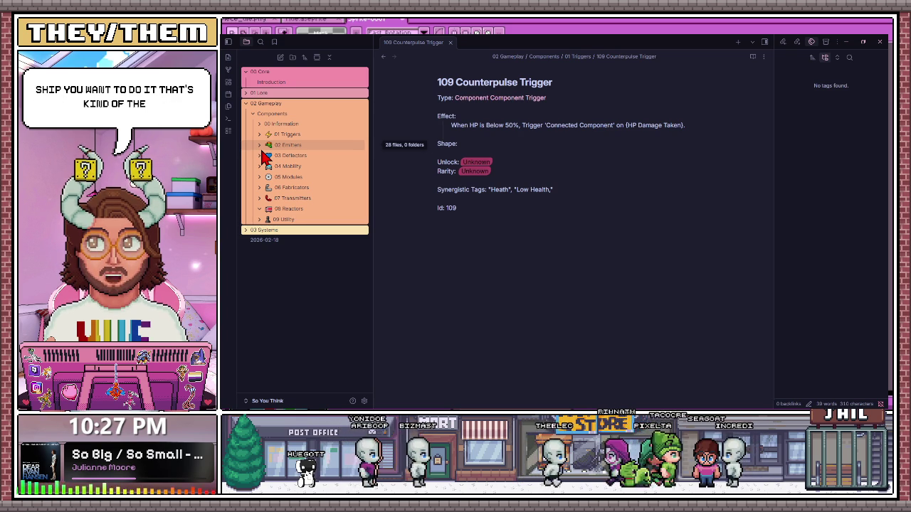
{"action": "left_click", "coordinate": [259, 210]}
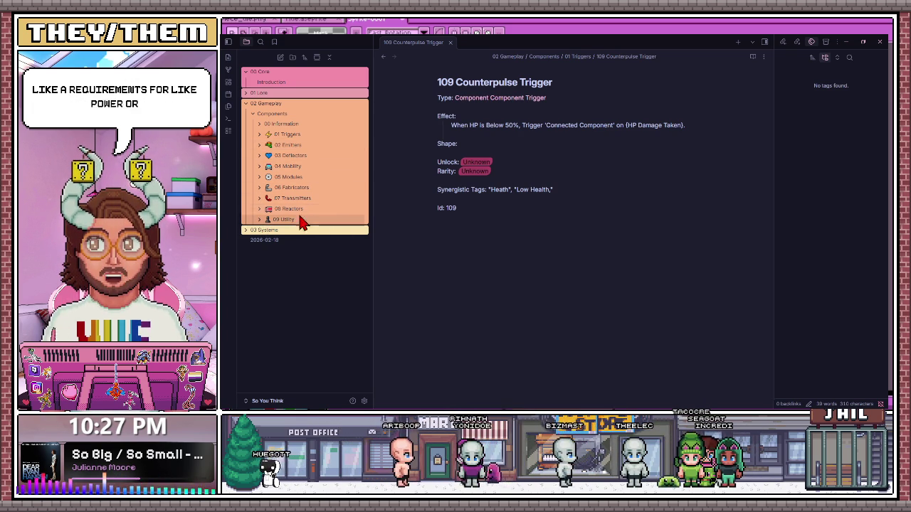
{"action": "left_click", "coordinate": [260, 199]}
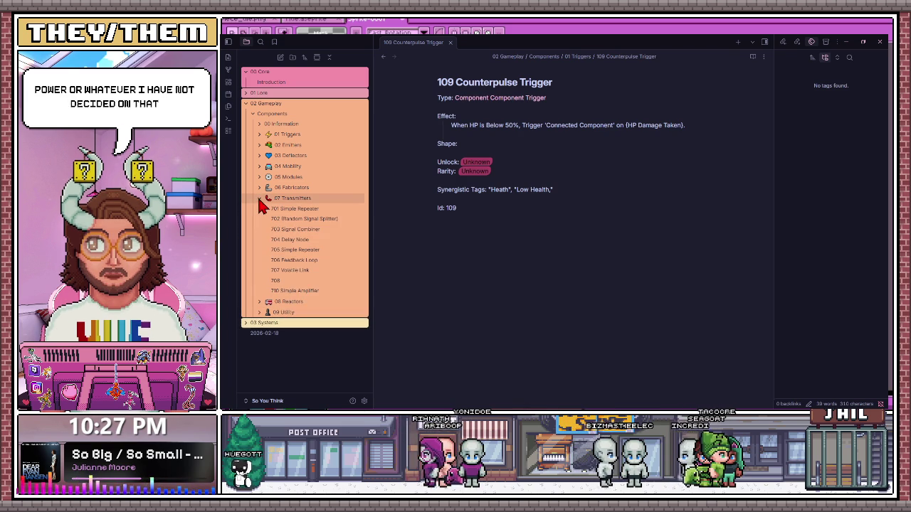
{"action": "left_click", "coordinate": [260, 200]}
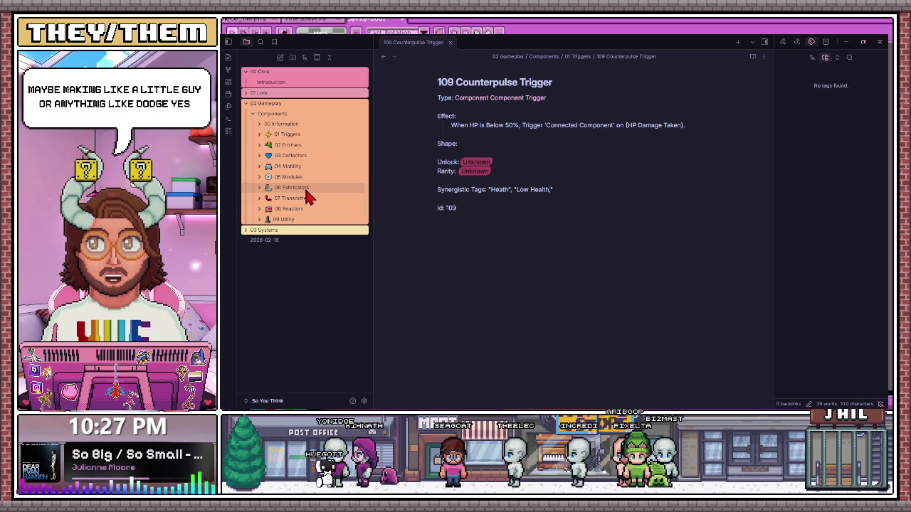
Expand 04 Mobility and view notes 401, 402, 404, 405 and 406.
{"action": "left_click", "coordinate": [262, 166]}
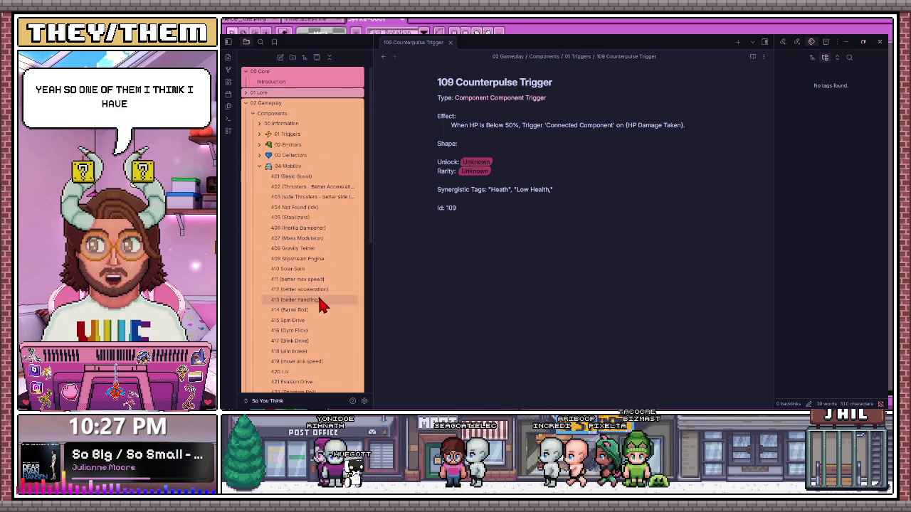
{"action": "scroll", "coordinate": [321, 304], "scroll_direction": "down", "scroll_amount": 2}
{"action": "scroll", "coordinate": [313, 313], "scroll_direction": "down", "scroll_amount": 2}
{"action": "scroll", "coordinate": [307, 321], "scroll_direction": "down", "scroll_amount": 1}
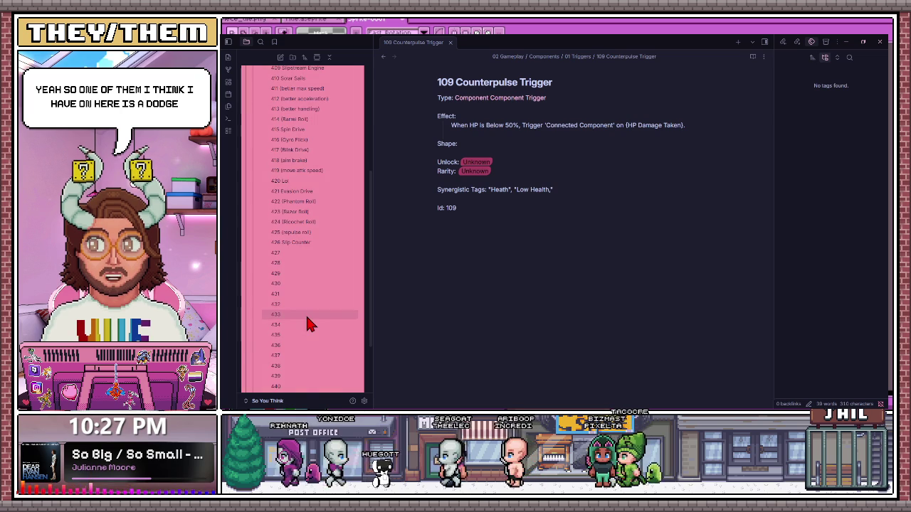
{"action": "scroll", "coordinate": [307, 285], "scroll_direction": "up", "scroll_amount": 5}
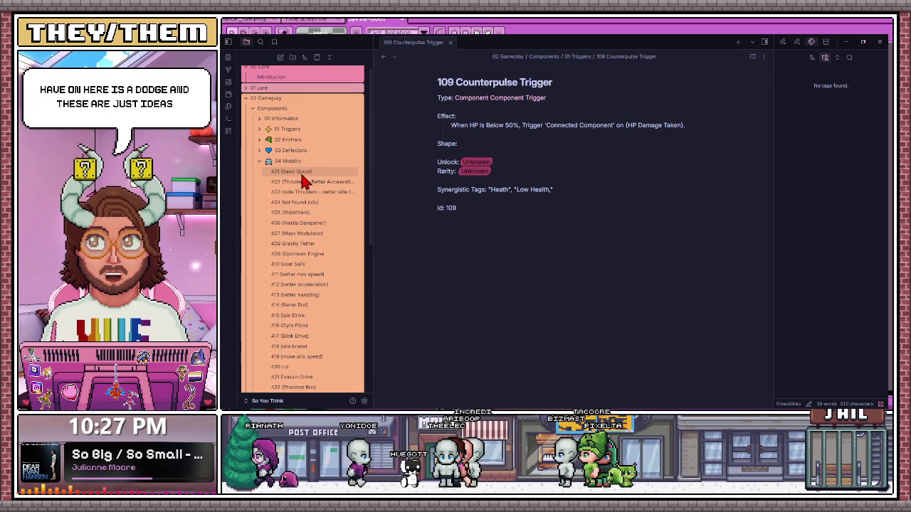
{"action": "left_click", "coordinate": [302, 175]}
{"action": "left_click", "coordinate": [311, 184]}
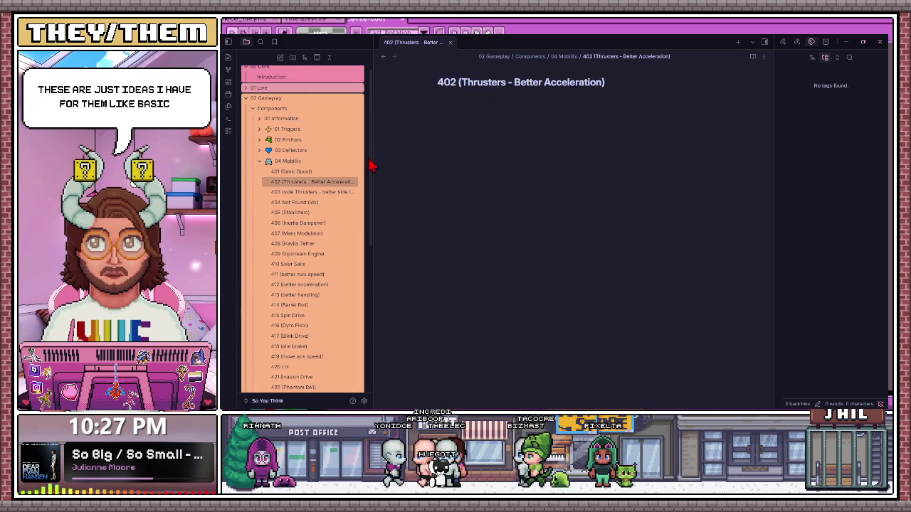
{"action": "left_click", "coordinate": [302, 202]}
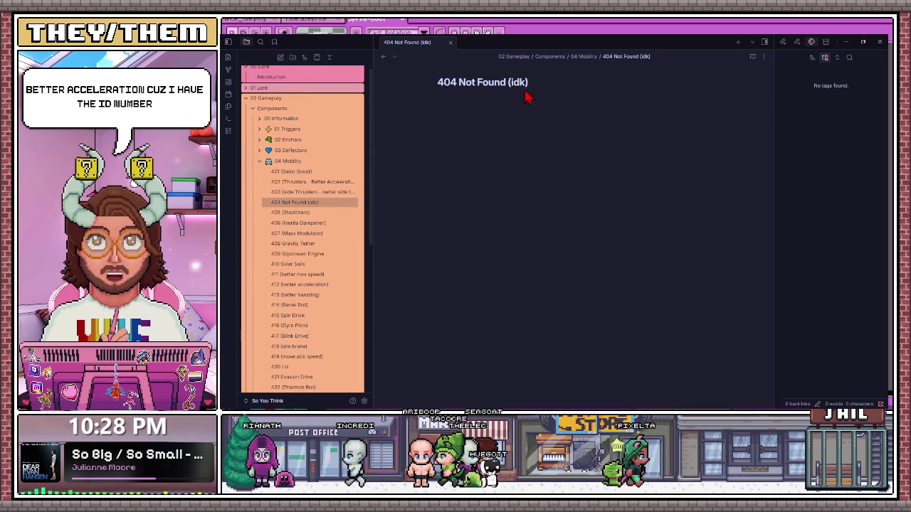
{"action": "left_click", "coordinate": [338, 213]}
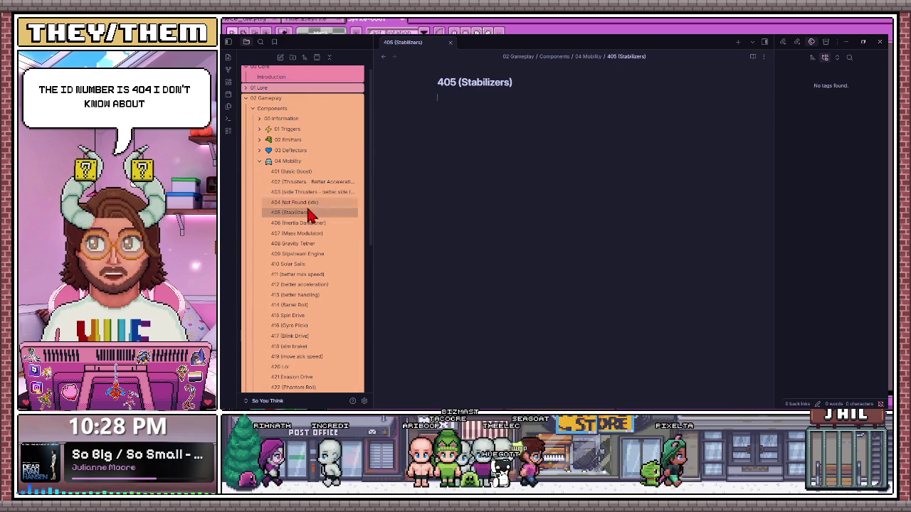
{"action": "left_click", "coordinate": [318, 224]}
Continue through mobility notes 408 Gravity Tether, 409, 413 and 414 (Barrel Roll).
{"action": "scroll", "coordinate": [313, 259], "scroll_direction": "down", "scroll_amount": 1}
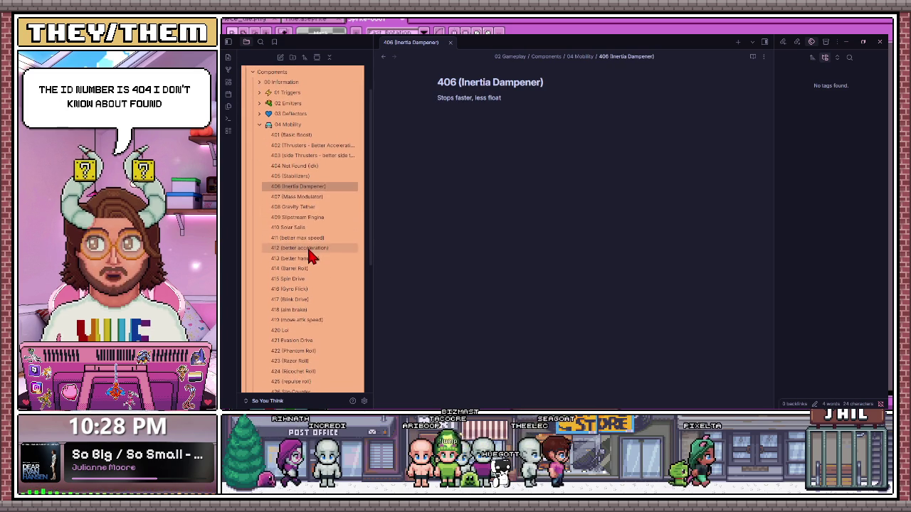
{"action": "left_click", "coordinate": [311, 207]}
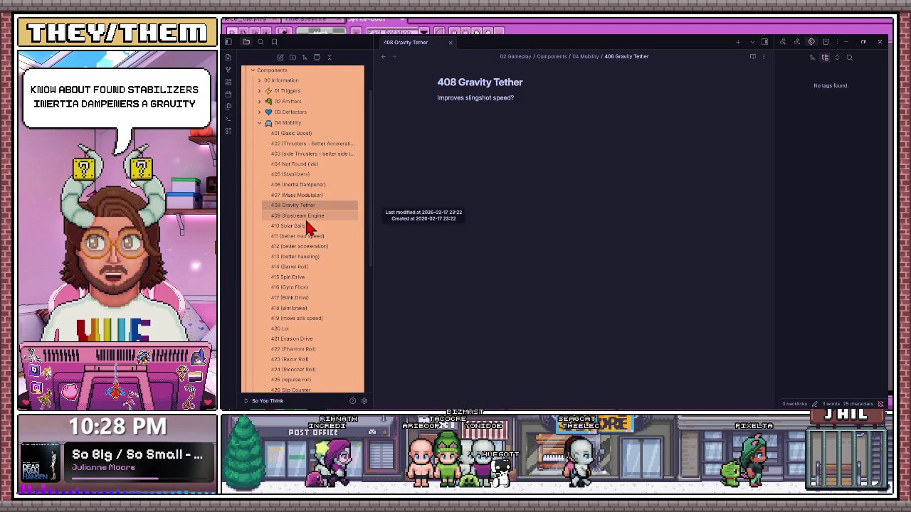
{"action": "left_click", "coordinate": [310, 216]}
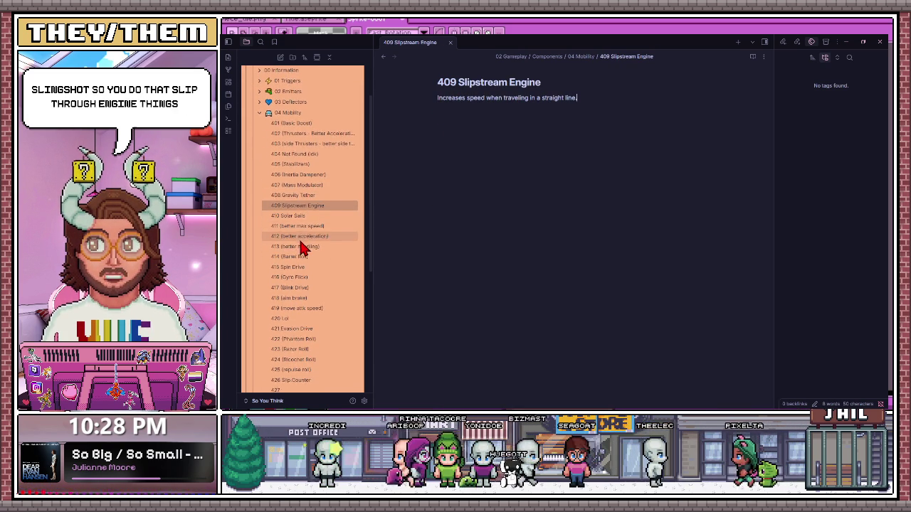
{"action": "scroll", "coordinate": [301, 238], "scroll_direction": "down", "scroll_amount": 1}
{"action": "left_click", "coordinate": [301, 230]}
{"action": "scroll", "coordinate": [300, 263], "scroll_direction": "down", "scroll_amount": 1}
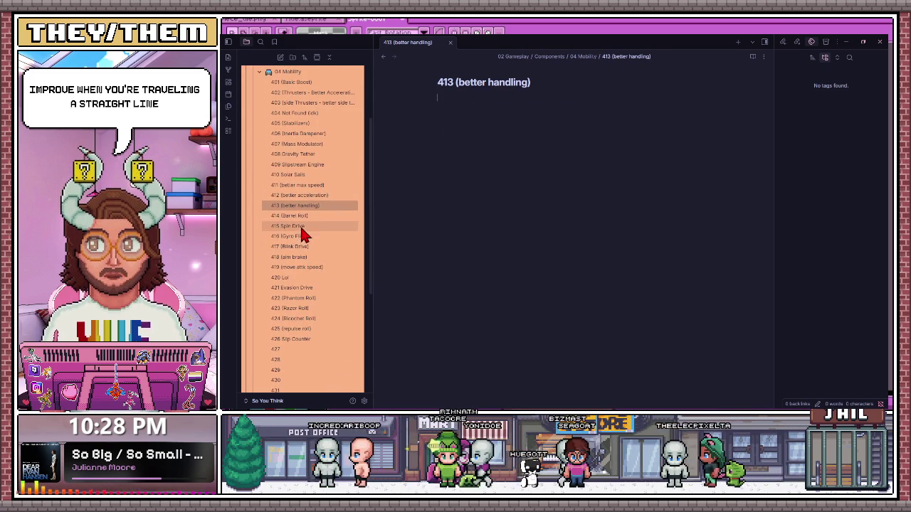
{"action": "left_click", "coordinate": [300, 217]}
View notes 415 Spin Drive through 421 Evasion Drive, highlighting the Evasion Drive description.
{"action": "left_click", "coordinate": [304, 227]}
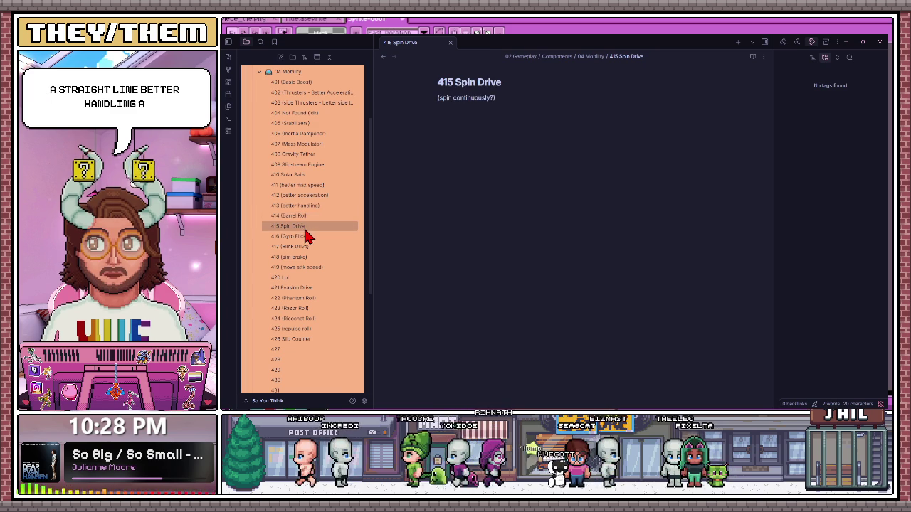
{"action": "left_click", "coordinate": [311, 247]}
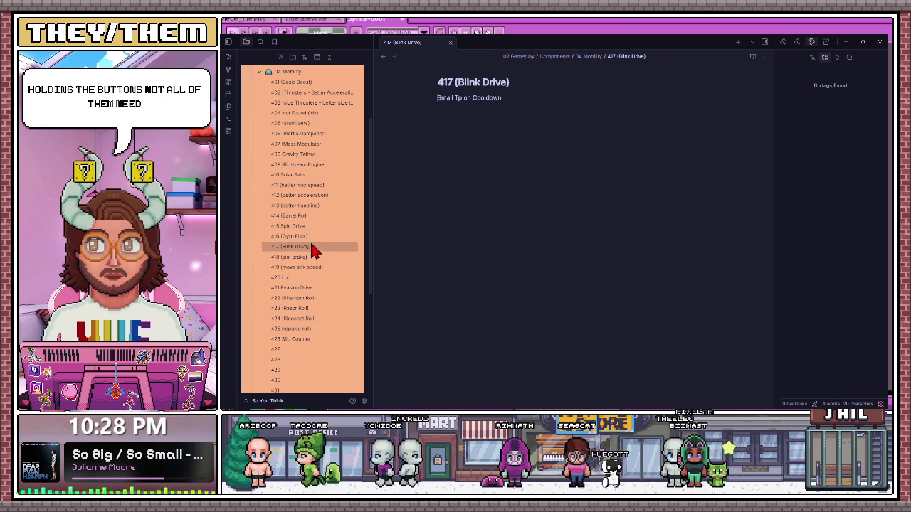
{"action": "left_click", "coordinate": [307, 261]}
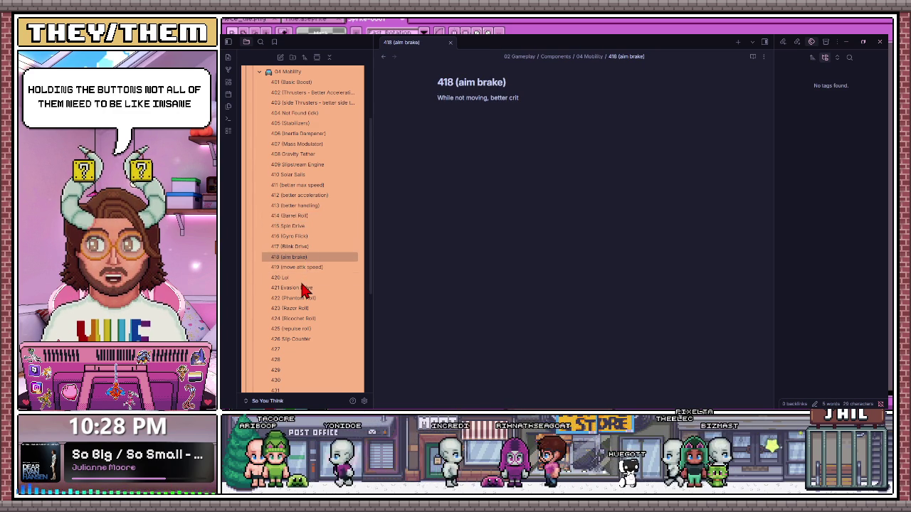
{"action": "scroll", "coordinate": [303, 290], "scroll_direction": "down", "scroll_amount": 1}
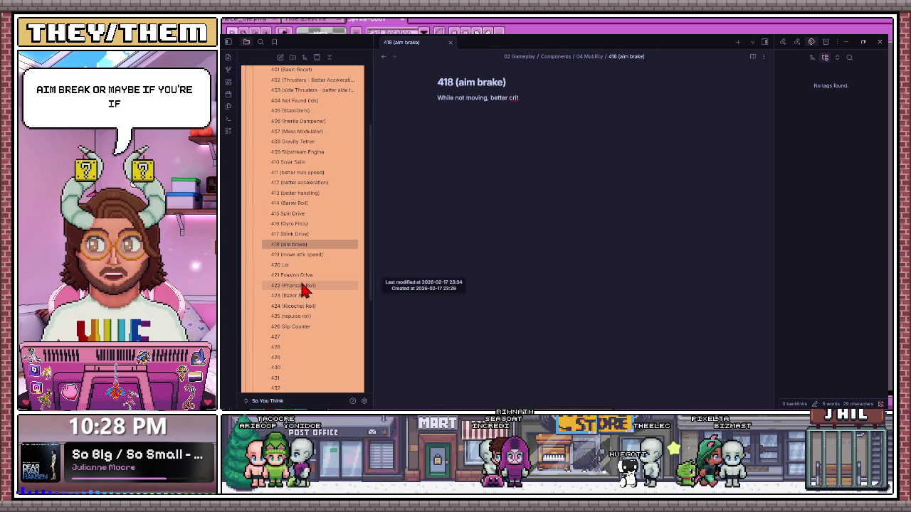
{"action": "left_click", "coordinate": [311, 256]}
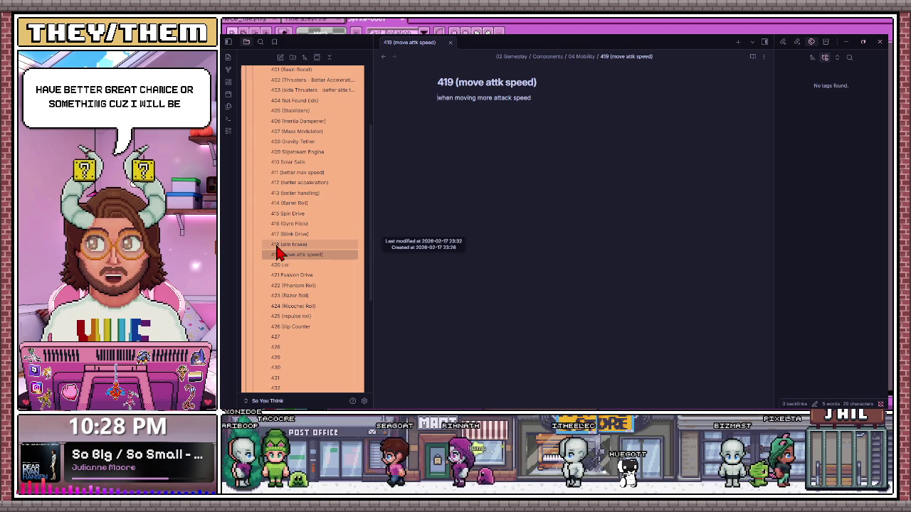
{"action": "left_click", "coordinate": [303, 275]}
{"action": "left_click_drag", "start_coordinate": [436, 98], "coordinate": [524, 101]}
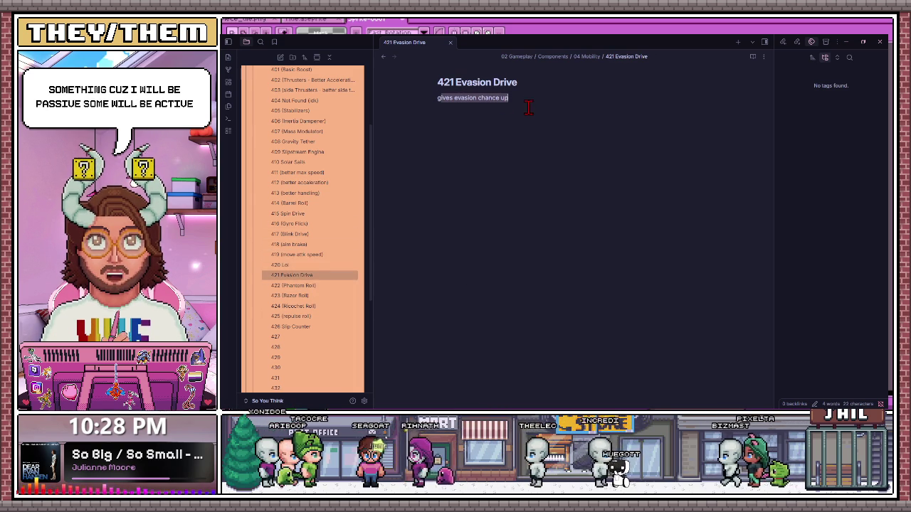
Inspect 422 Phantom Roll's description, then notes 423, 425, 426, ending on 423 (Razor Roll).
{"action": "left_click", "coordinate": [317, 286]}
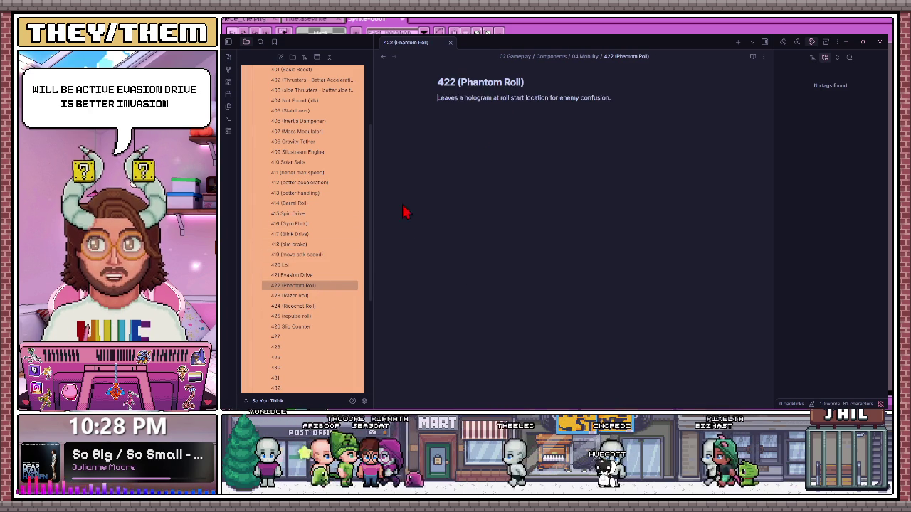
{"action": "mouse_move", "coordinate": [441, 100]}
{"action": "left_mouse_down"}
{"action": "mouse_move", "coordinate": [613, 100]}
{"action": "mouse_move", "coordinate": [407, 85]}
{"action": "left_mouse_up"}
{"action": "left_click", "coordinate": [430, 88]}
{"action": "left_click", "coordinate": [502, 97]}
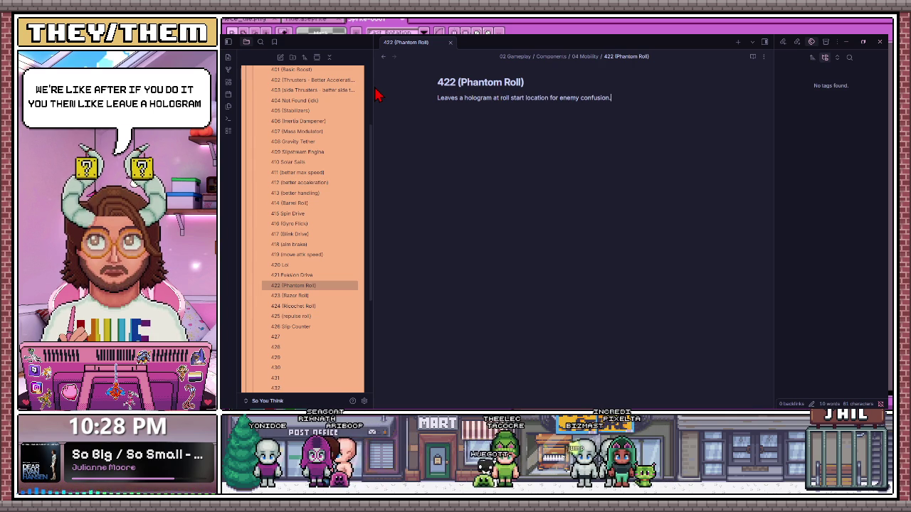
{"action": "left_click", "coordinate": [303, 296]}
{"action": "left_click", "coordinate": [311, 317]}
{"action": "left_click", "coordinate": [311, 327]}
{"action": "left_click", "coordinate": [314, 296]}
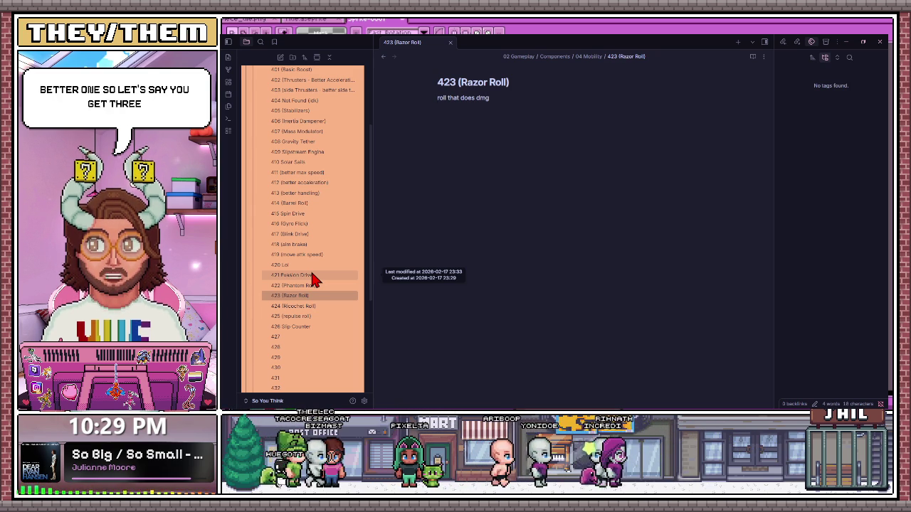
{"action": "scroll", "coordinate": [302, 242], "scroll_direction": "up", "scroll_amount": 2}
{"action": "scroll", "coordinate": [299, 256], "scroll_direction": "up", "scroll_amount": 3}
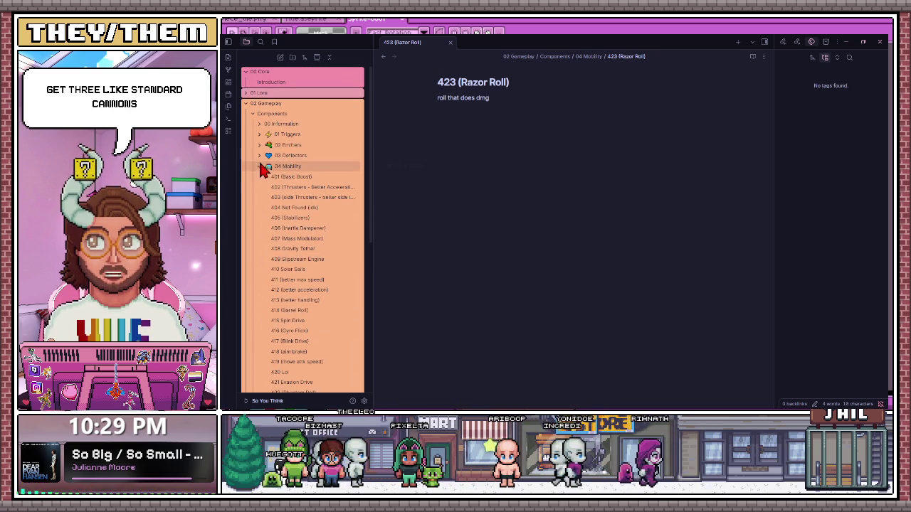
Collapse Mobility, expand 02 Emitters, and compare notes 201 and 202.
{"action": "left_click", "coordinate": [263, 166]}
{"action": "left_click", "coordinate": [262, 145]}
{"action": "left_click", "coordinate": [306, 157]}
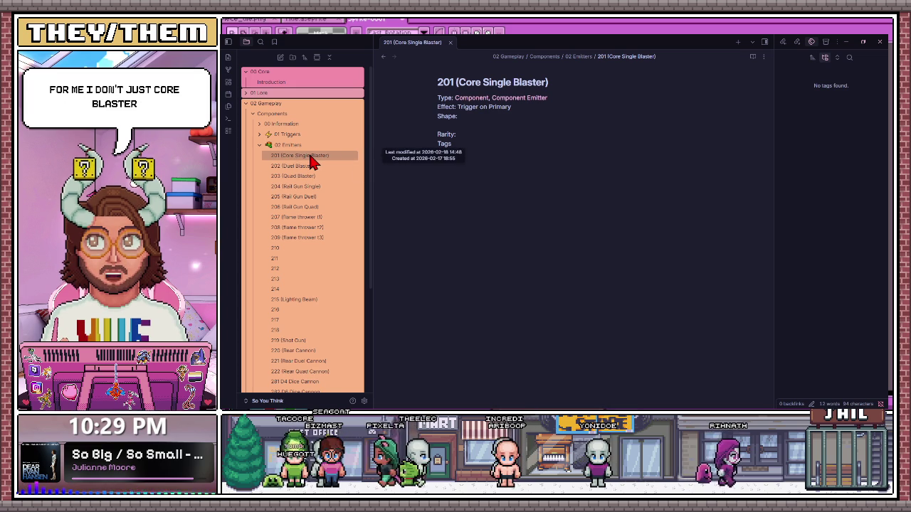
{"action": "left_click", "coordinate": [299, 166]}
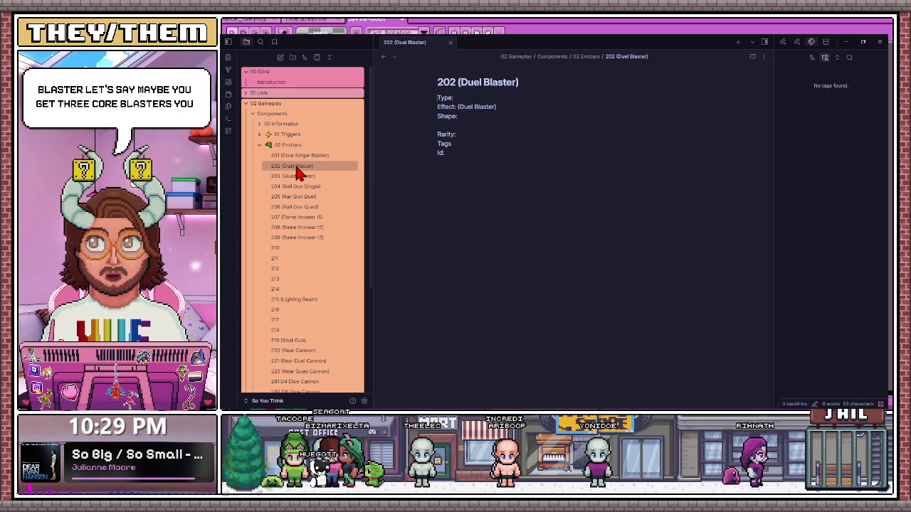
{"action": "left_click", "coordinate": [299, 157]}
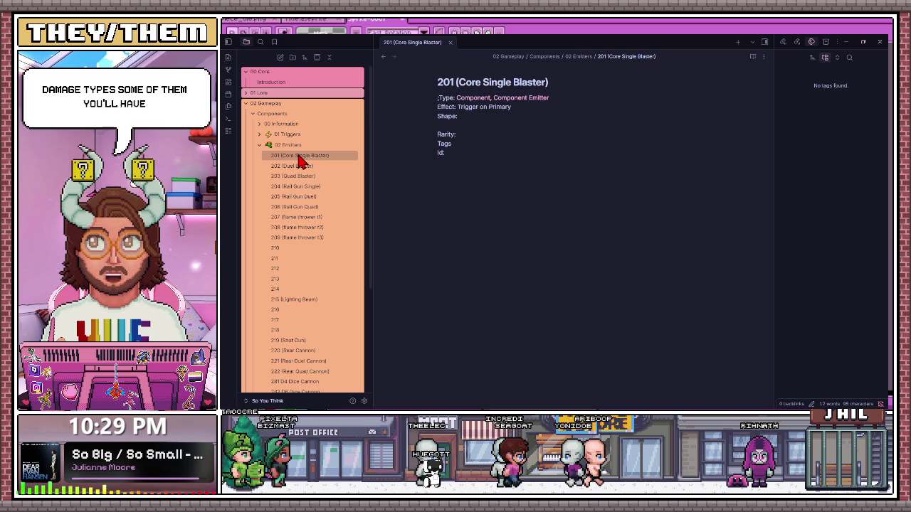
Browse emitter notes 202, 203, 205, 209 and 204, briefly revisiting 201.
{"action": "left_click", "coordinate": [299, 165]}
{"action": "left_click", "coordinate": [304, 175]}
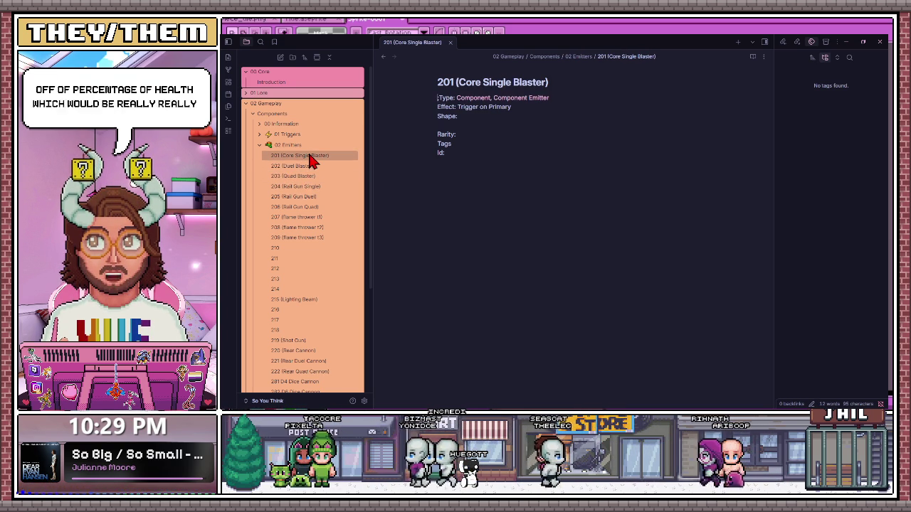
{"action": "left_click", "coordinate": [311, 165]}
{"action": "left_click", "coordinate": [311, 197]}
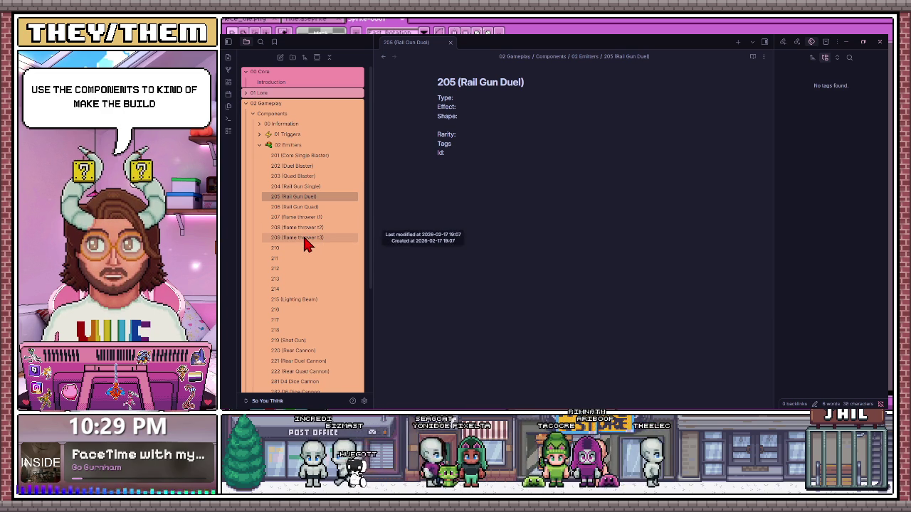
{"action": "left_click", "coordinate": [304, 239]}
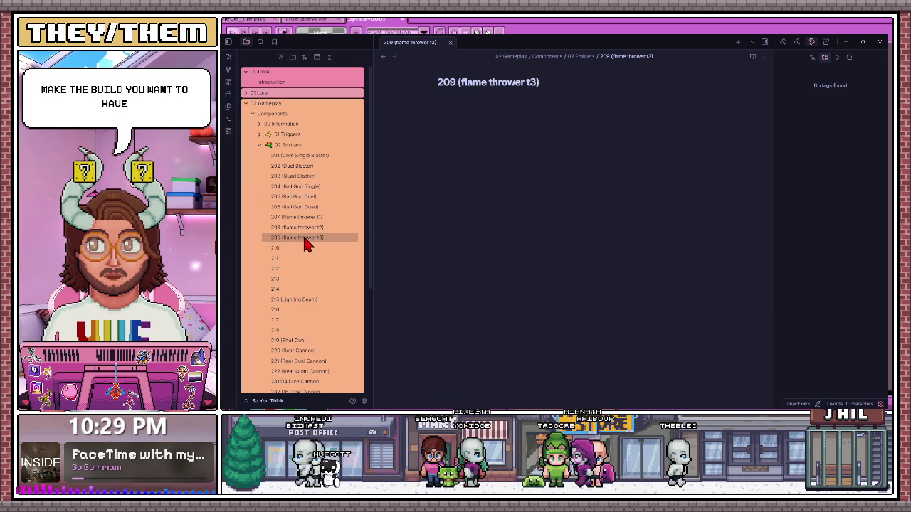
{"action": "left_click", "coordinate": [302, 157]}
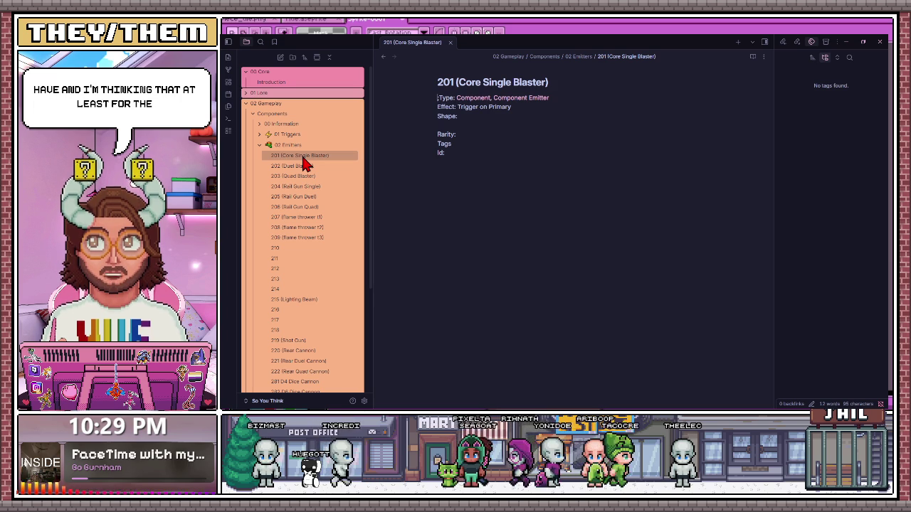
{"action": "left_click", "coordinate": [300, 187]}
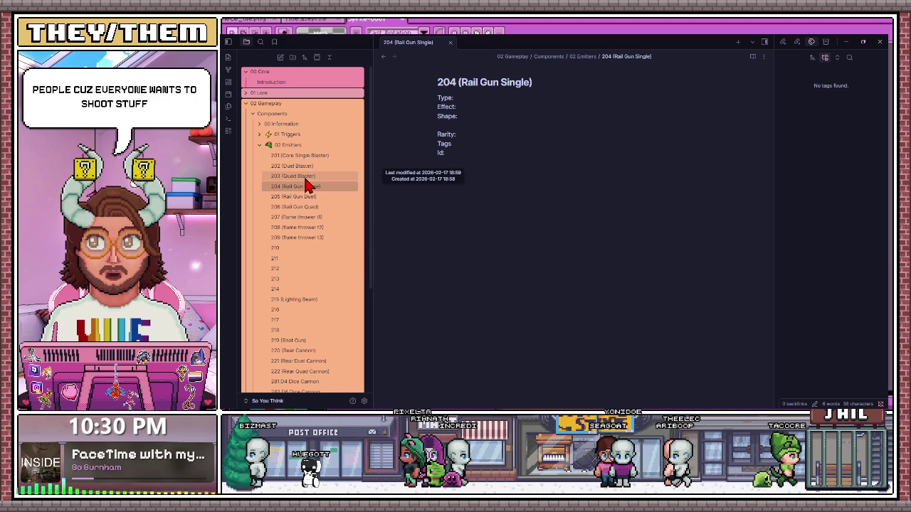
Reopen 201 (Core Single Blaster) while folding and unfolding the 02 Emitters folder.
{"action": "left_click", "coordinate": [259, 145]}
{"action": "left_click", "coordinate": [259, 145]}
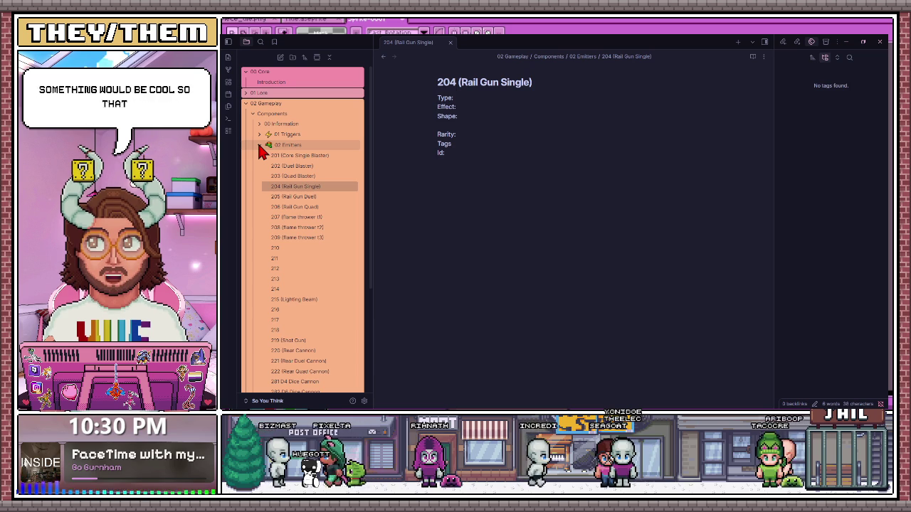
{"action": "left_click", "coordinate": [285, 156]}
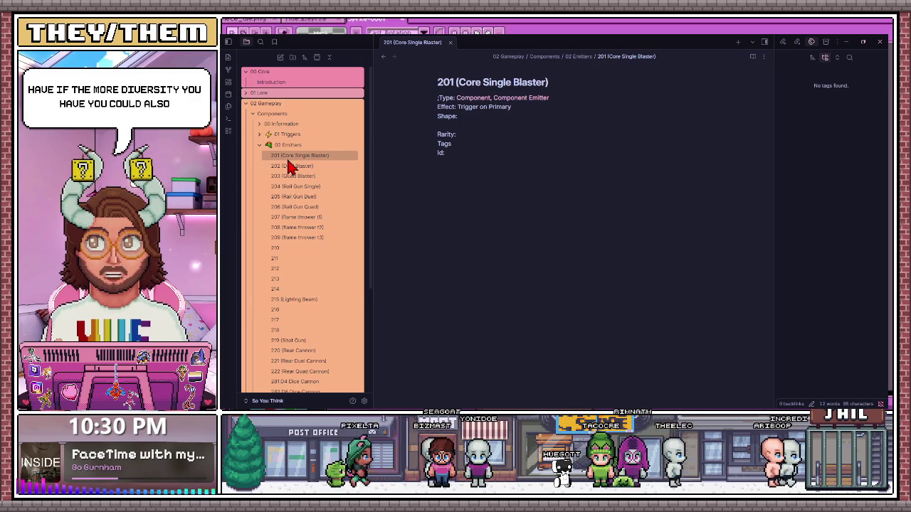
{"action": "left_click", "coordinate": [260, 145]}
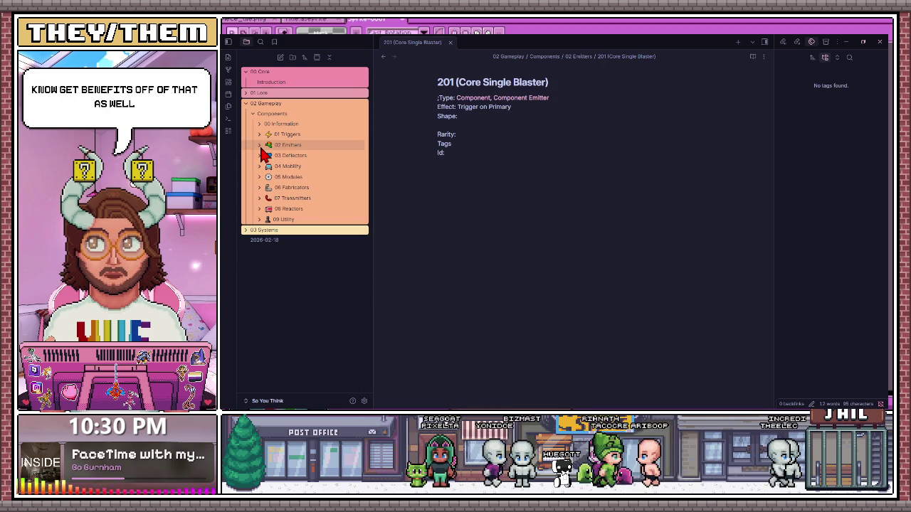
{"action": "left_click", "coordinate": [260, 148]}
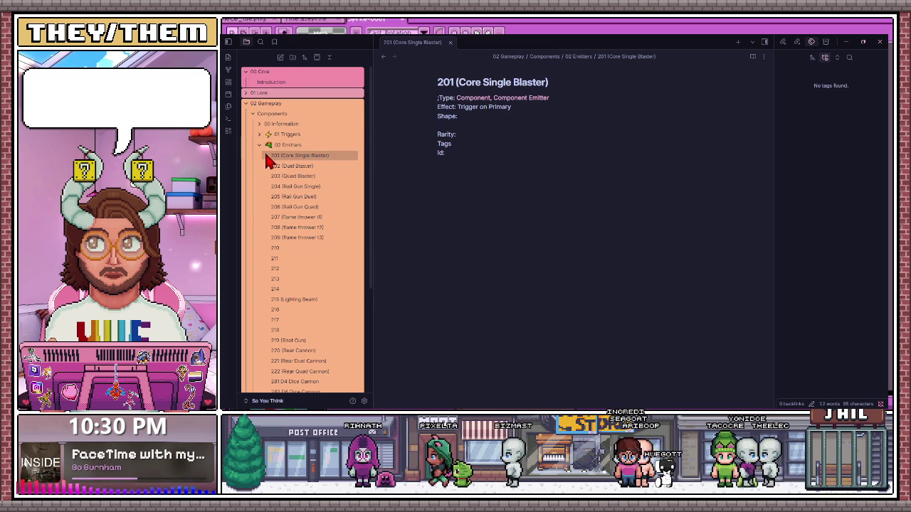
Fold 02 Emitters, expand 07 Transmitters and open the 701 Simple Repeater note.
{"action": "scroll", "coordinate": [285, 304], "scroll_direction": "down", "scroll_amount": 2}
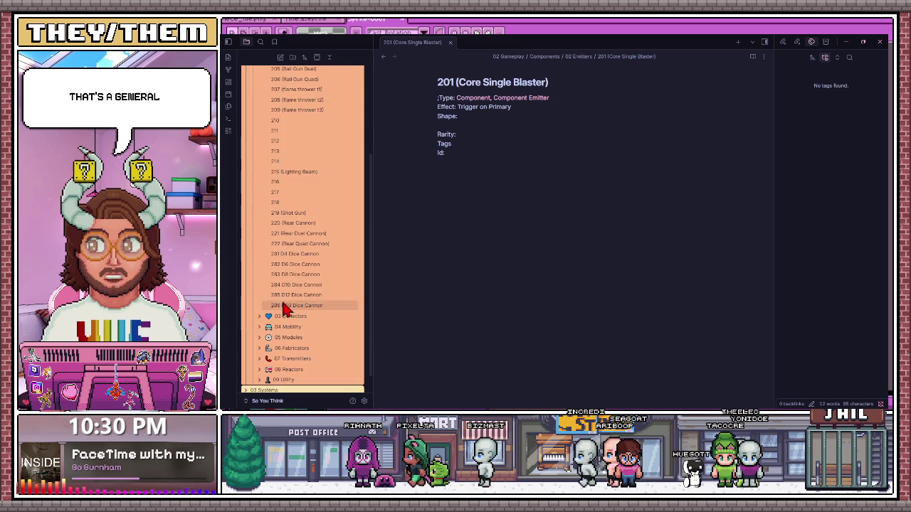
{"action": "scroll", "coordinate": [274, 213], "scroll_direction": "up", "scroll_amount": 2}
{"action": "left_click", "coordinate": [259, 119]}
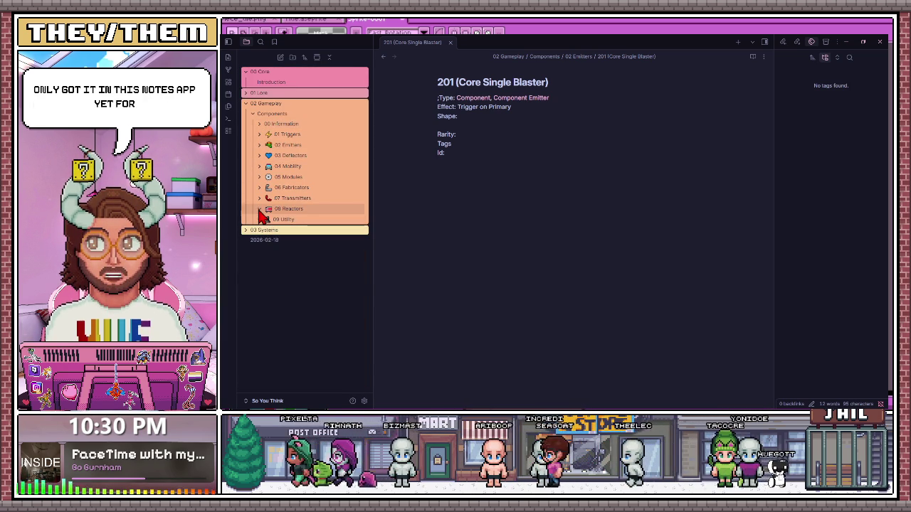
{"action": "left_click", "coordinate": [261, 198]}
{"action": "left_click", "coordinate": [311, 210]}
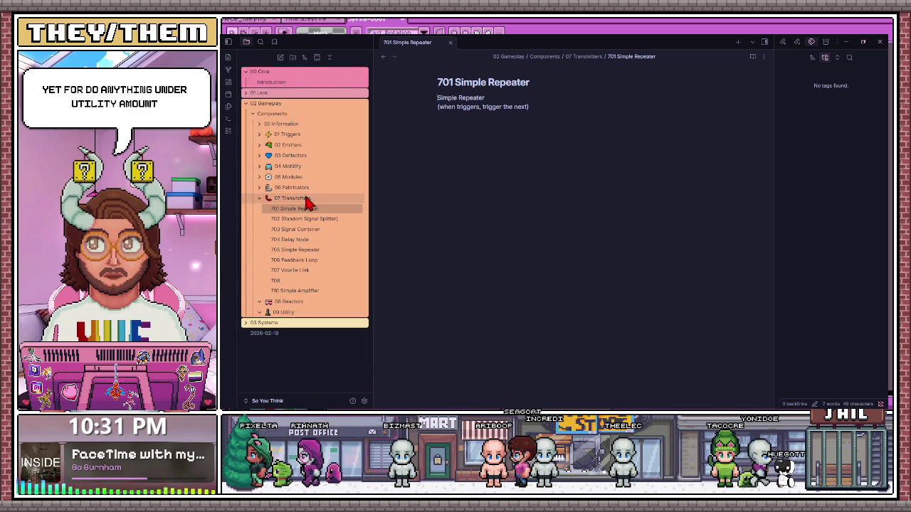
Step down to 707 Volatile Link, then fold Transmitters and expand 05 Modules.
{"action": "key", "text": "Down"}
{"action": "key", "text": "Down"}
{"action": "key", "text": "Down"}
{"action": "key", "text": "Down"}
{"action": "key", "text": "Down"}
{"action": "key", "text": "Down"}
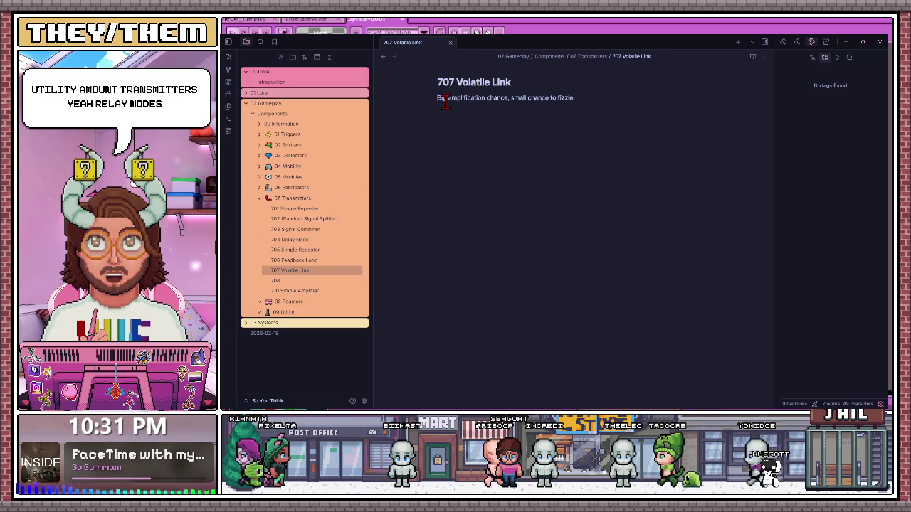
{"action": "left_click", "coordinate": [259, 198]}
{"action": "left_click", "coordinate": [259, 176]}
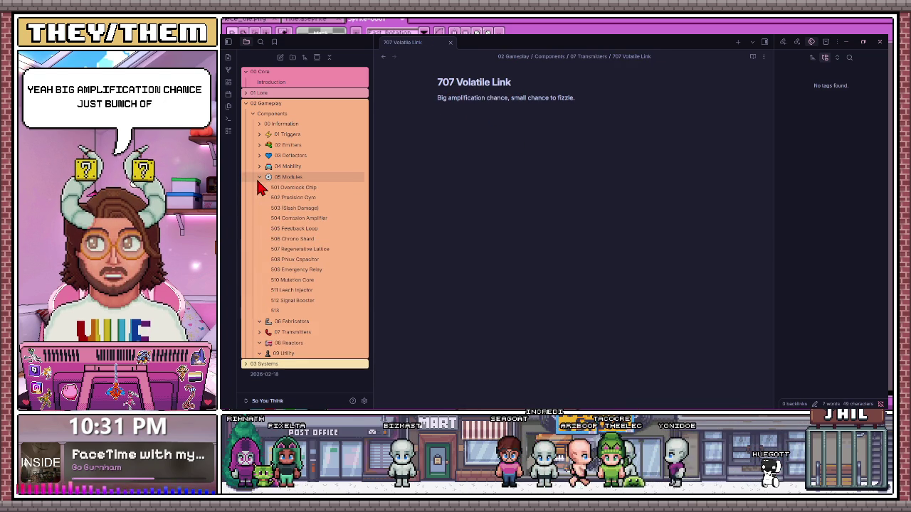
Review the 501, 510, 512 and 511 module notes, checking the 'X% of damage' wording.
{"action": "left_click", "coordinate": [293, 188]}
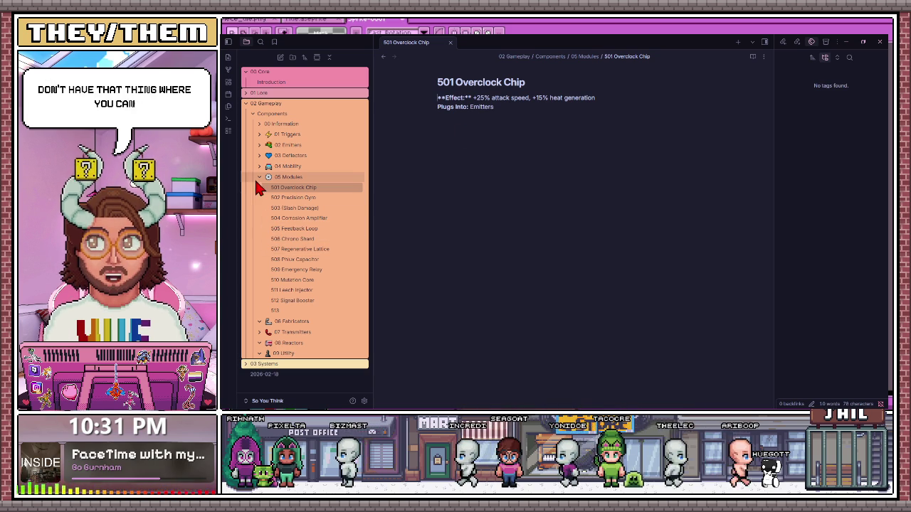
{"action": "left_click", "coordinate": [295, 279]}
{"action": "left_click", "coordinate": [303, 300]}
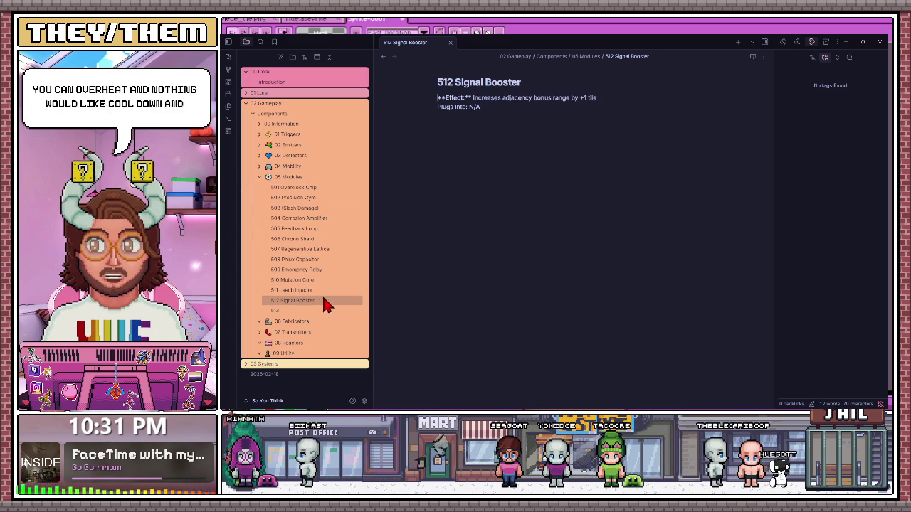
{"action": "left_click", "coordinate": [316, 291]}
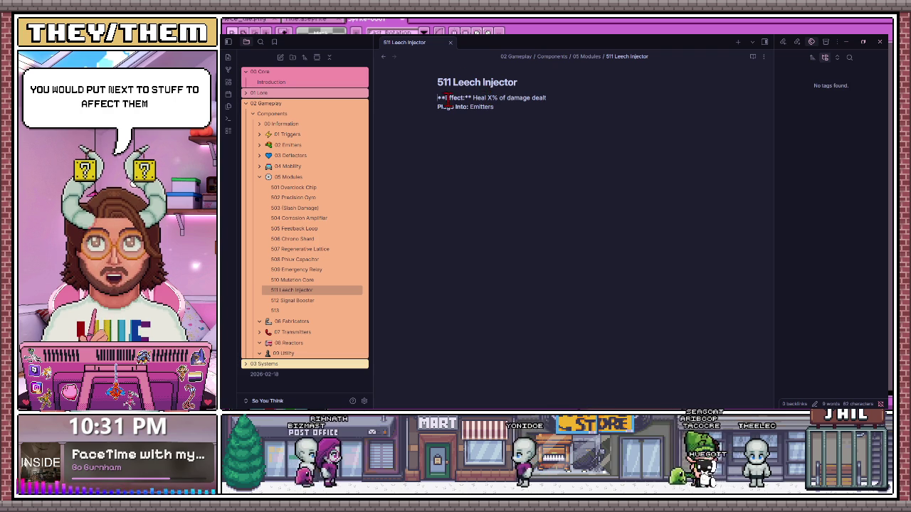
{"action": "left_click_drag", "start_coordinate": [488, 97], "coordinate": [525, 98]}
{"action": "left_click", "coordinate": [551, 98]}
{"action": "left_click", "coordinate": [438, 122]}
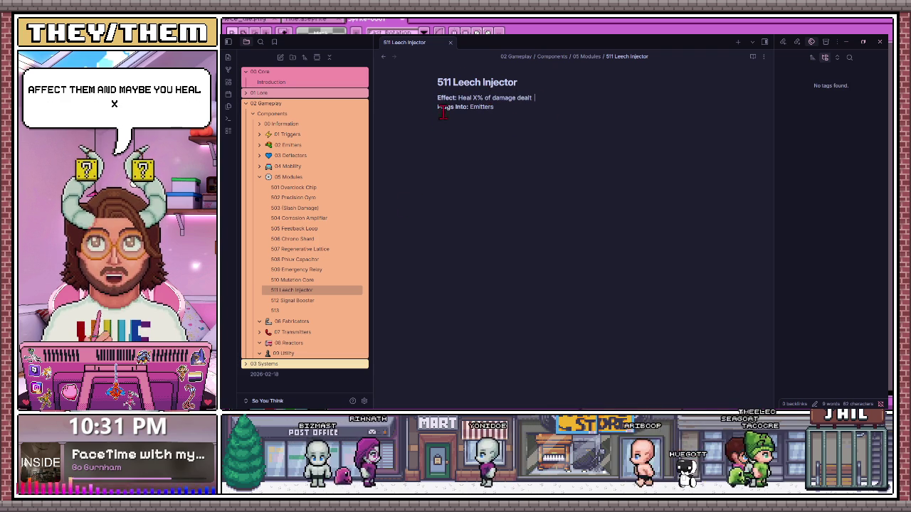
{"action": "left_click", "coordinate": [311, 300]}
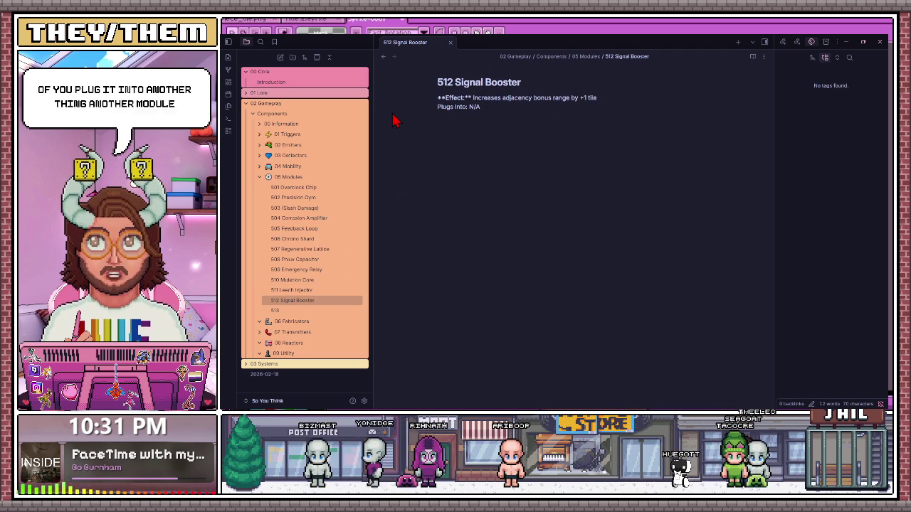
Fold 05 Modules, open trigger notes through 106 Critical Relay, fold 01 Triggers and hide the notes.
{"action": "left_click", "coordinate": [262, 177]}
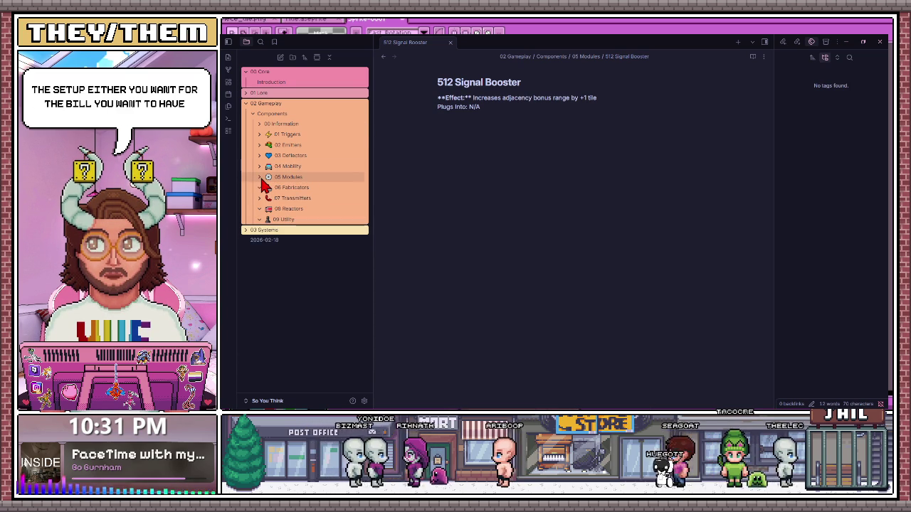
{"action": "left_click", "coordinate": [259, 135]}
{"action": "left_click", "coordinate": [295, 155]}
{"action": "left_click", "coordinate": [292, 185]}
{"action": "left_click", "coordinate": [294, 197]}
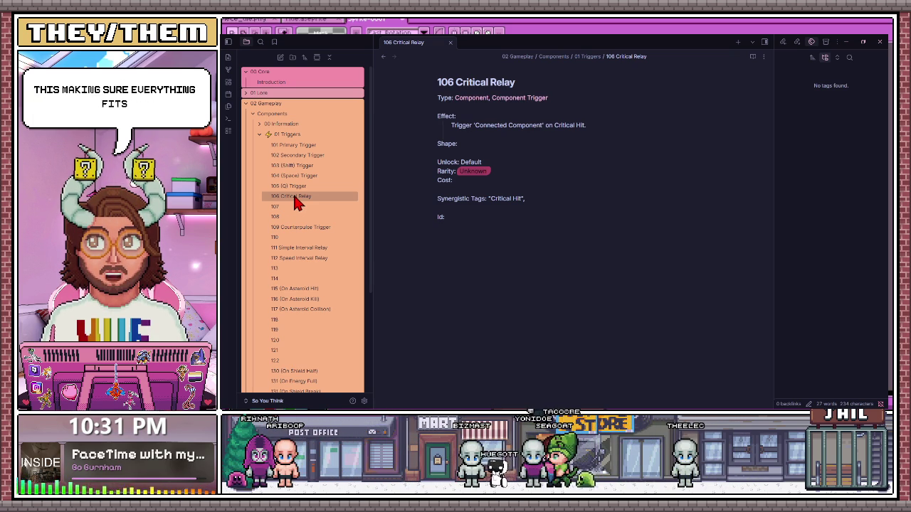
{"action": "left_click", "coordinate": [259, 135]}
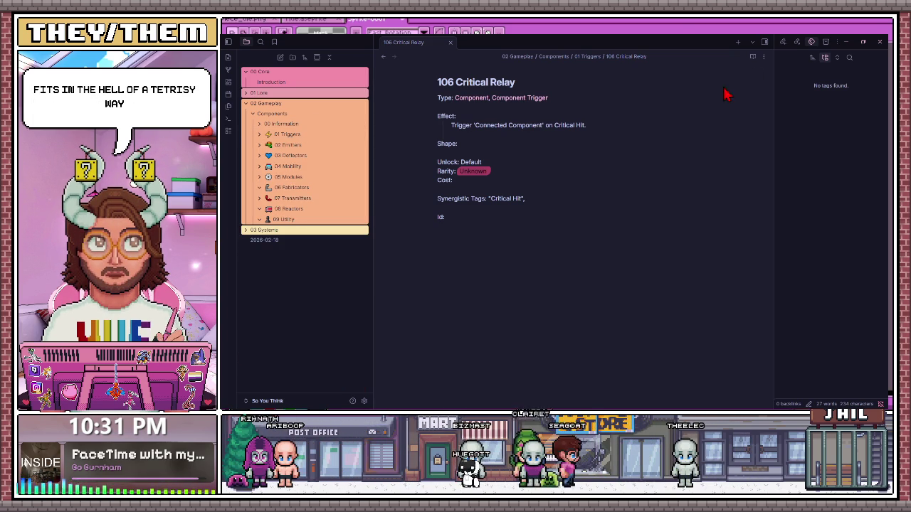
{"action": "left_click", "coordinate": [853, 43]}
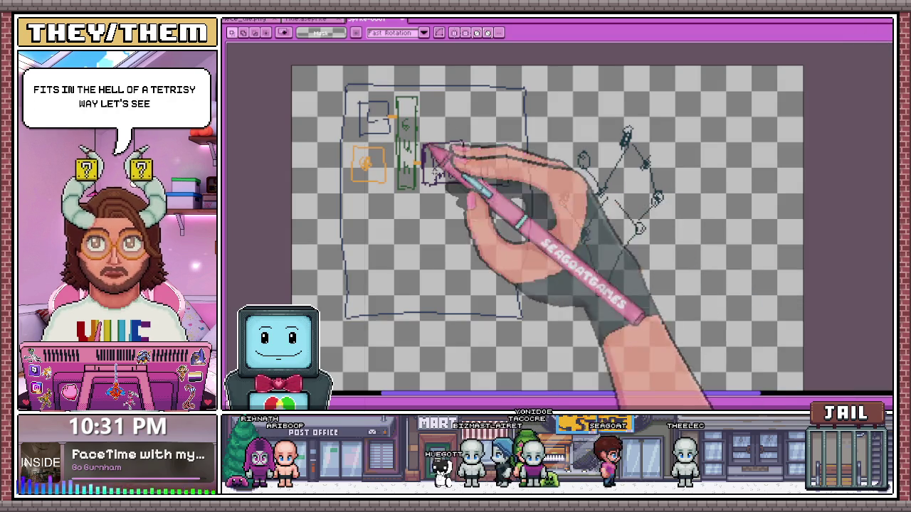
Move the C box to the lower middle and shift the small box sketch upward.
{"action": "scroll", "coordinate": [355, 121], "scroll_direction": "up", "scroll_amount": 1}
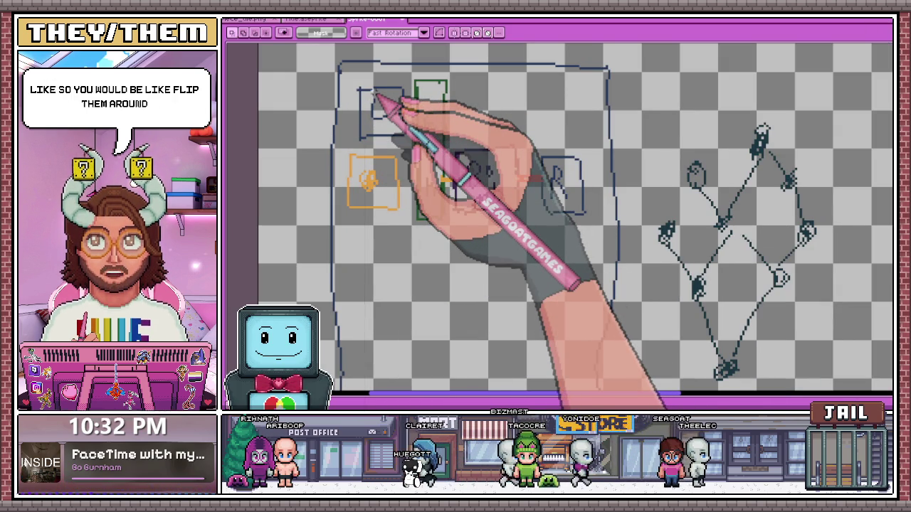
{"action": "left_click_drag", "start_coordinate": [417, 138], "coordinate": [501, 355]}
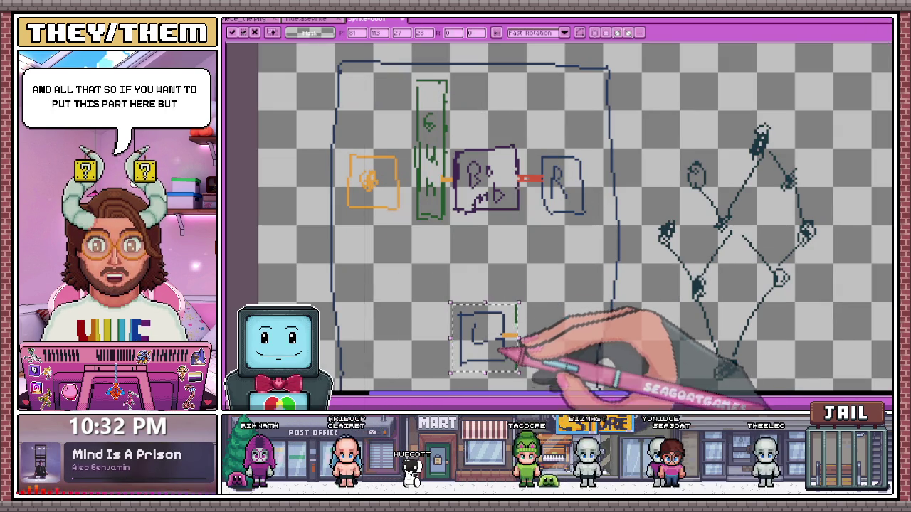
{"action": "left_click", "coordinate": [600, 298]}
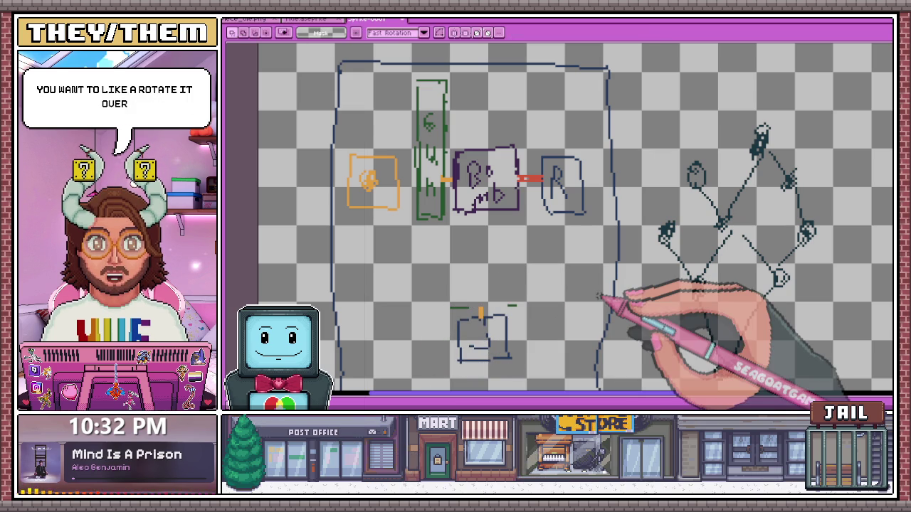
{"action": "scroll", "coordinate": [562, 253], "scroll_direction": "down", "scroll_amount": 2}
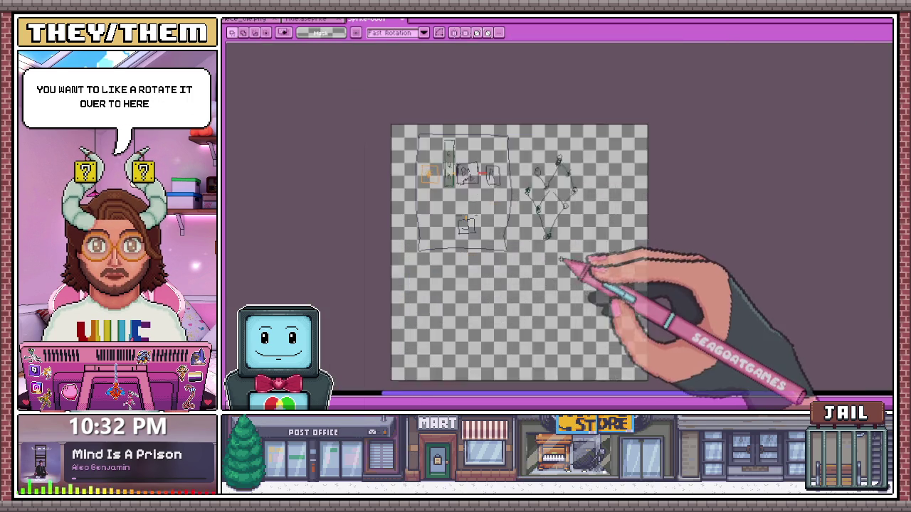
{"action": "scroll", "coordinate": [564, 253], "scroll_direction": "up", "scroll_amount": 1}
{"action": "scroll", "coordinate": [371, 199], "scroll_direction": "down", "scroll_amount": 1}
{"action": "scroll", "coordinate": [356, 185], "scroll_direction": "up", "scroll_amount": 1}
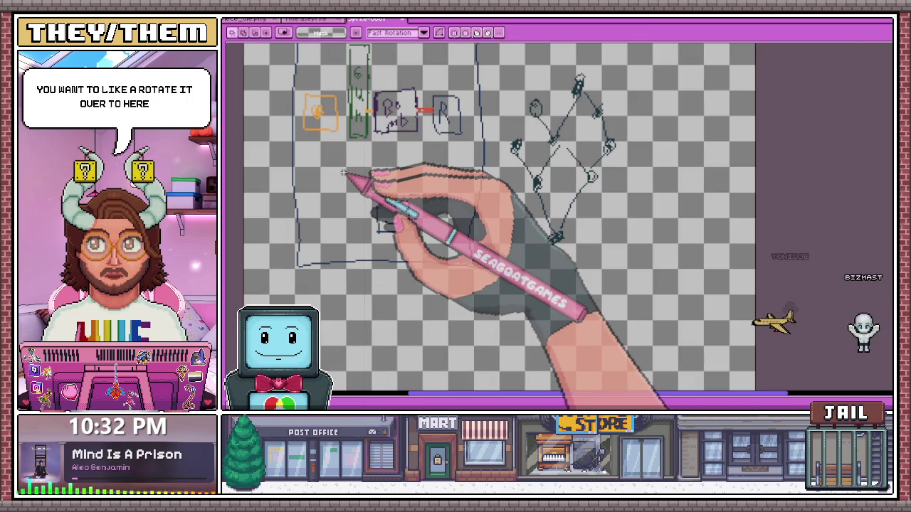
{"action": "scroll", "coordinate": [377, 155], "scroll_direction": "down", "scroll_amount": 1}
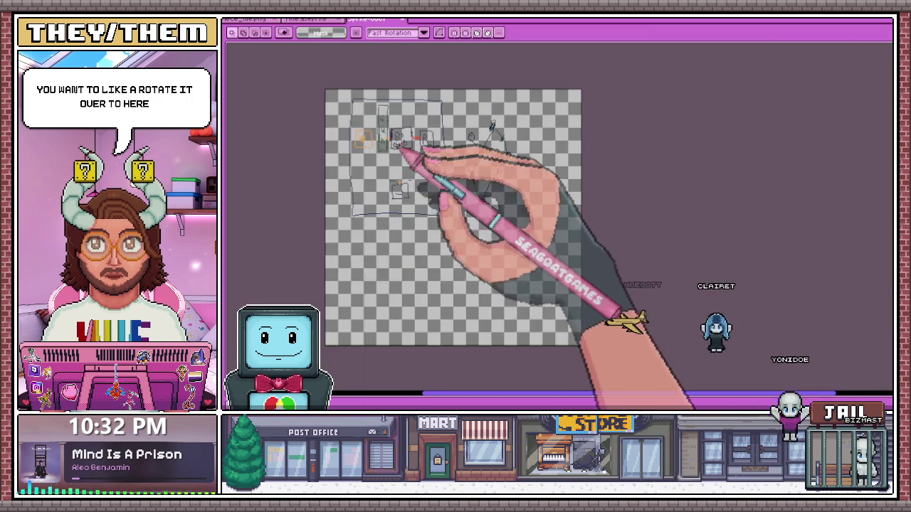
{"action": "scroll", "coordinate": [399, 185], "scroll_direction": "up", "scroll_amount": 2}
{"action": "left_click_drag", "start_coordinate": [363, 220], "coordinate": [488, 305]}
{"action": "left_click_drag", "start_coordinate": [420, 292], "coordinate": [430, 237]}
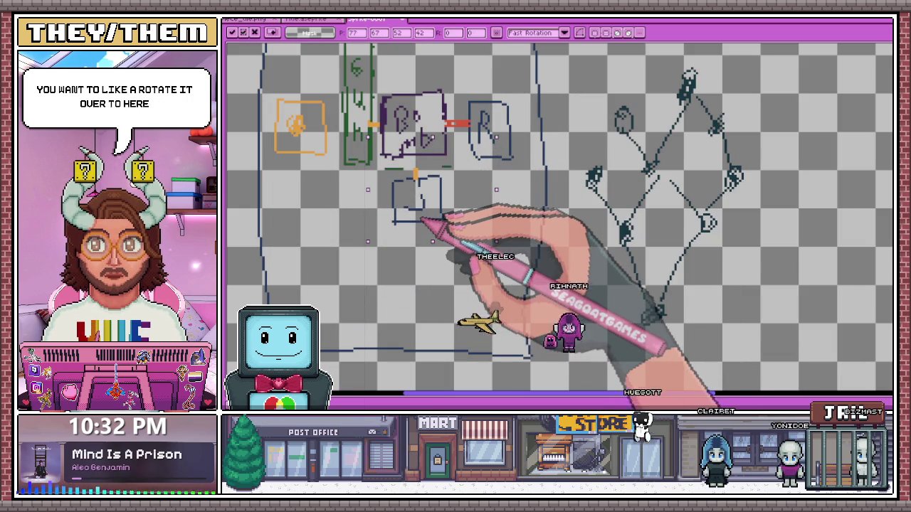
{"action": "left_click_drag", "start_coordinate": [377, 181], "coordinate": [481, 246]}
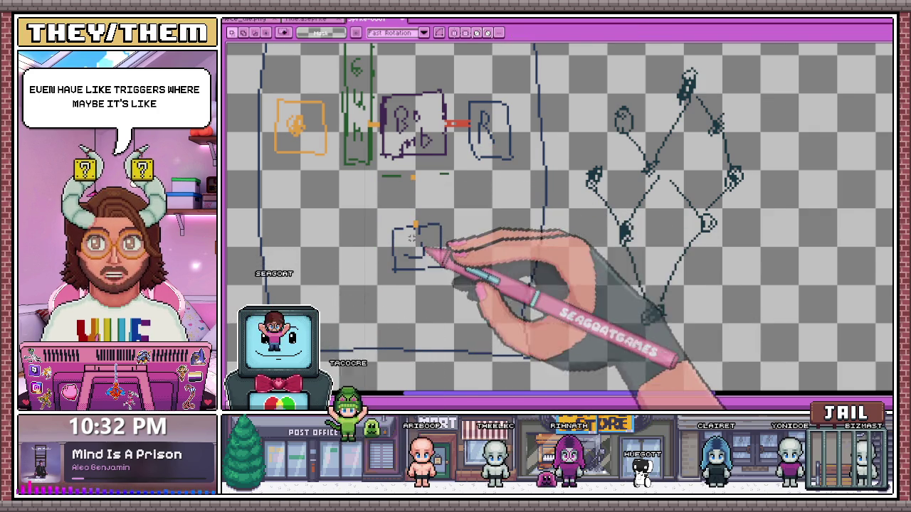
Draw an orange rounded box above the sketch and a connected orange box beside it.
{"action": "scroll", "coordinate": [413, 225], "scroll_direction": "up", "scroll_amount": 2}
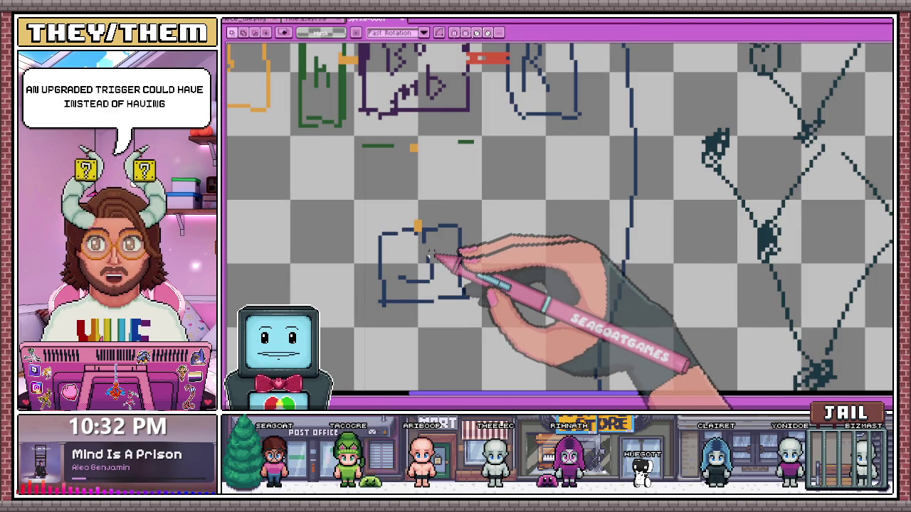
{"action": "key", "text": "i"}
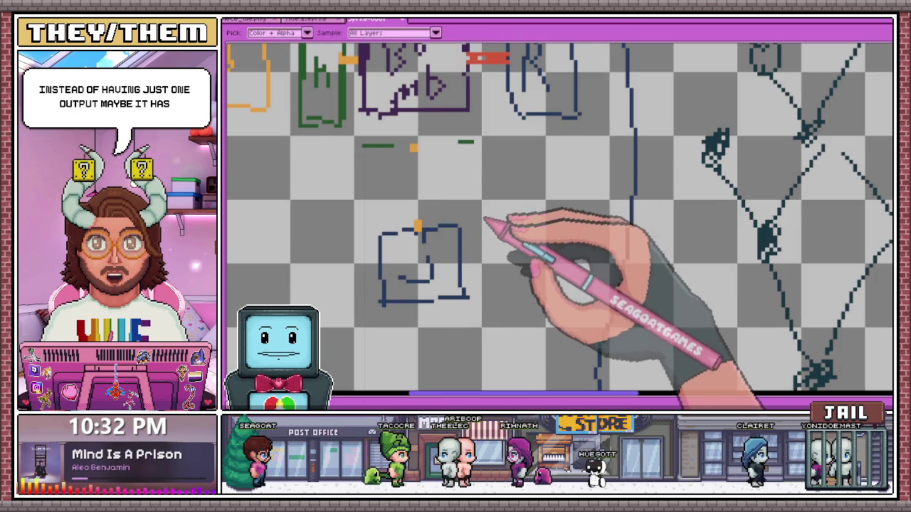
{"action": "key", "text": "b"}
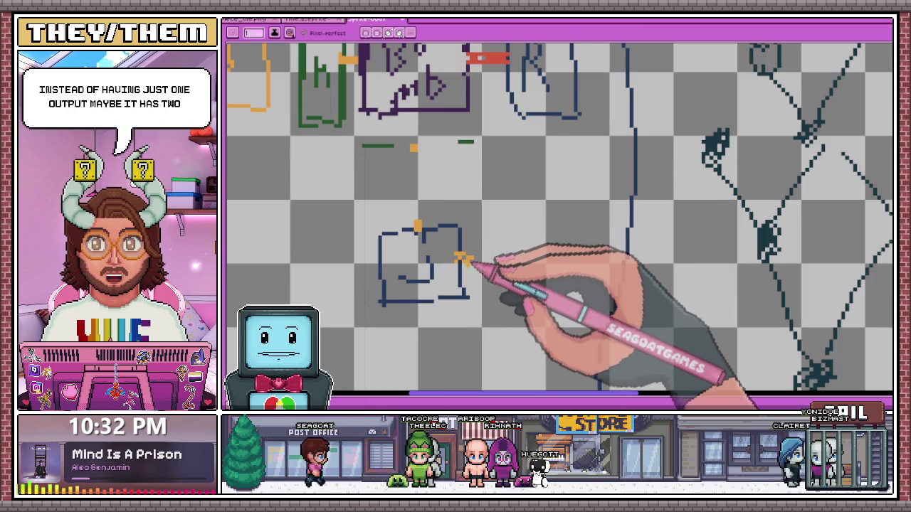
{"action": "left_click_drag", "start_coordinate": [418, 226], "coordinate": [418, 205]}
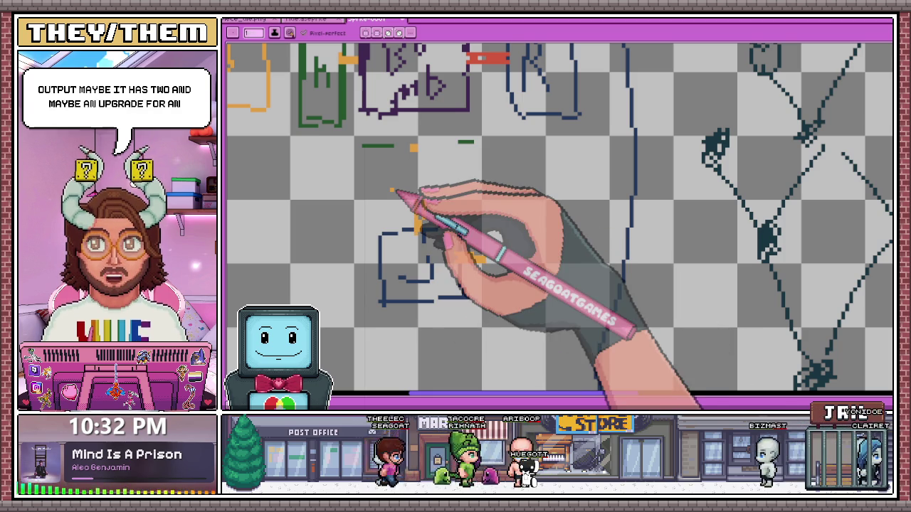
{"action": "mouse_move", "coordinate": [389, 191]}
{"action": "left_mouse_down"}
{"action": "mouse_move", "coordinate": [378, 178]}
{"action": "mouse_move", "coordinate": [464, 189]}
{"action": "mouse_move", "coordinate": [451, 169]}
{"action": "left_mouse_up"}
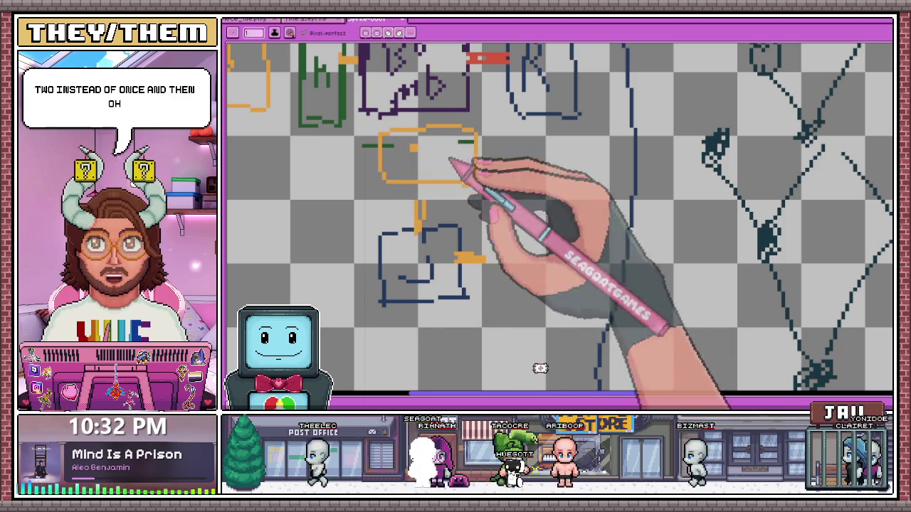
{"action": "left_click_drag", "start_coordinate": [491, 213], "coordinate": [493, 305]}
{"action": "mouse_move", "coordinate": [495, 205]}
{"action": "left_mouse_down"}
{"action": "mouse_move", "coordinate": [491, 313]}
{"action": "mouse_move", "coordinate": [506, 199]}
{"action": "left_mouse_up"}
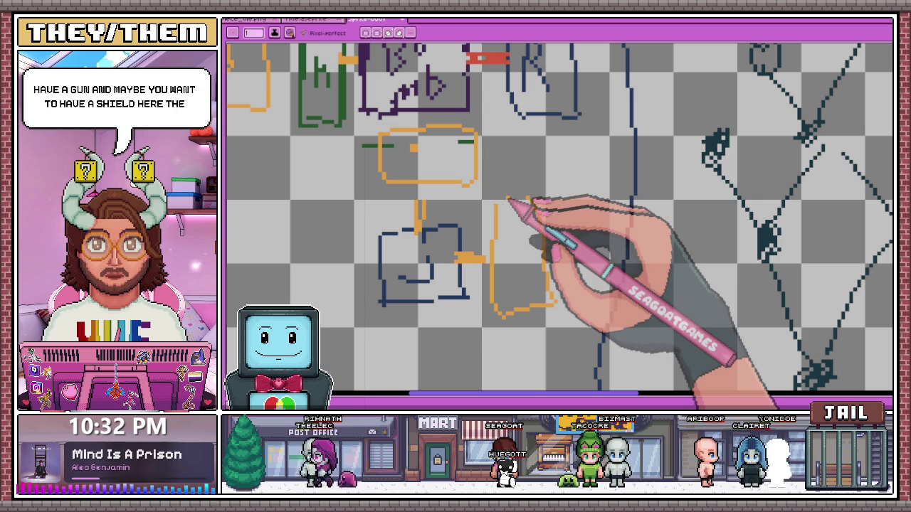
{"action": "left_click_drag", "start_coordinate": [494, 207], "coordinate": [533, 206]}
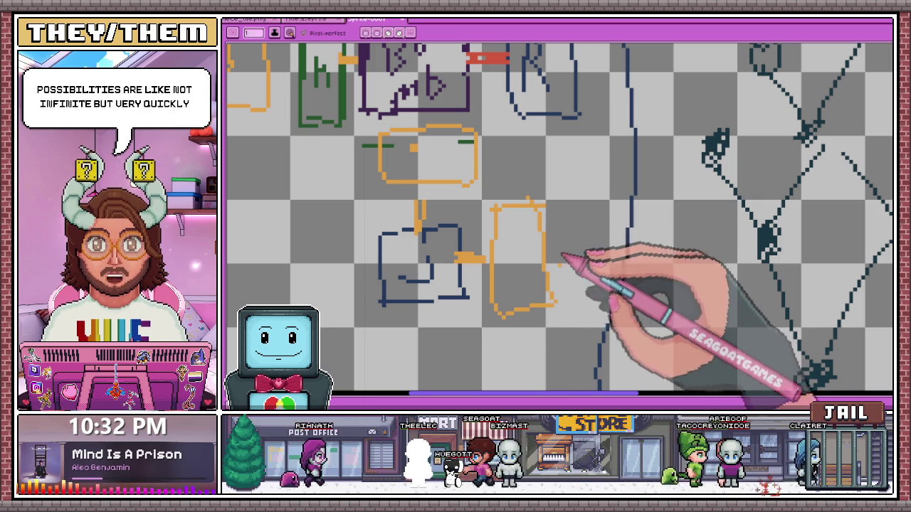
Zoom over the updated diagram, then switch to another open sprite.
{"action": "scroll", "coordinate": [559, 267], "scroll_direction": "down", "scroll_amount": 3}
{"action": "scroll", "coordinate": [508, 234], "scroll_direction": "up", "scroll_amount": 1}
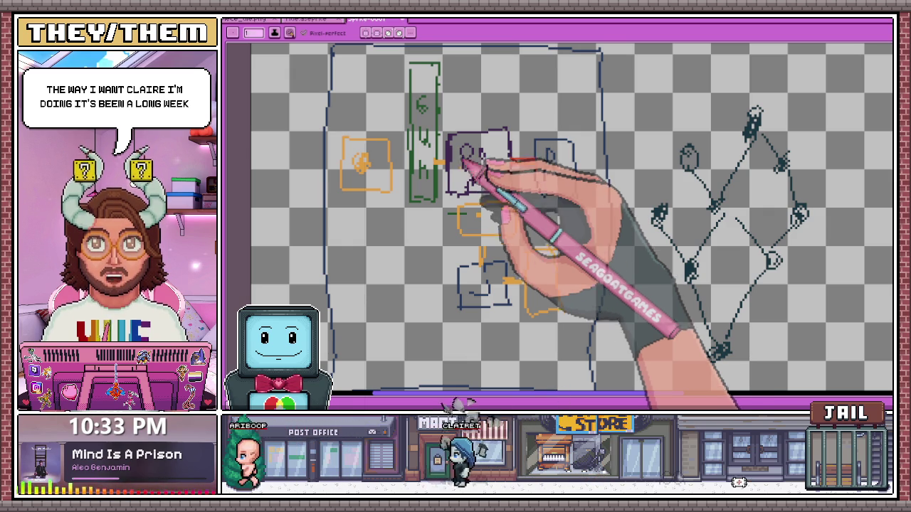
{"action": "scroll", "coordinate": [456, 199], "scroll_direction": "down", "scroll_amount": 2}
{"action": "scroll", "coordinate": [476, 217], "scroll_direction": "up", "scroll_amount": 1}
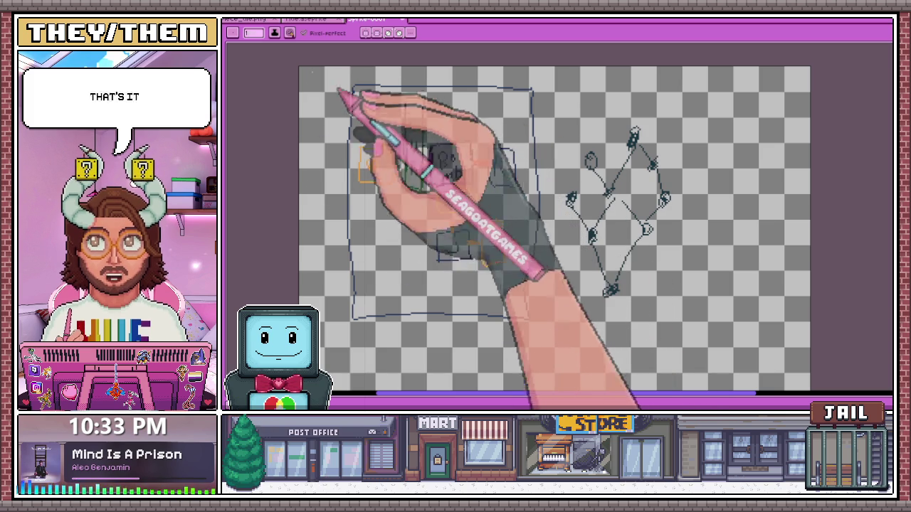
{"action": "left_click", "coordinate": [314, 19]}
Switch to the Galaxy title-card sprite and zoom in to inspect the lettering.
{"action": "left_click", "coordinate": [253, 19]}
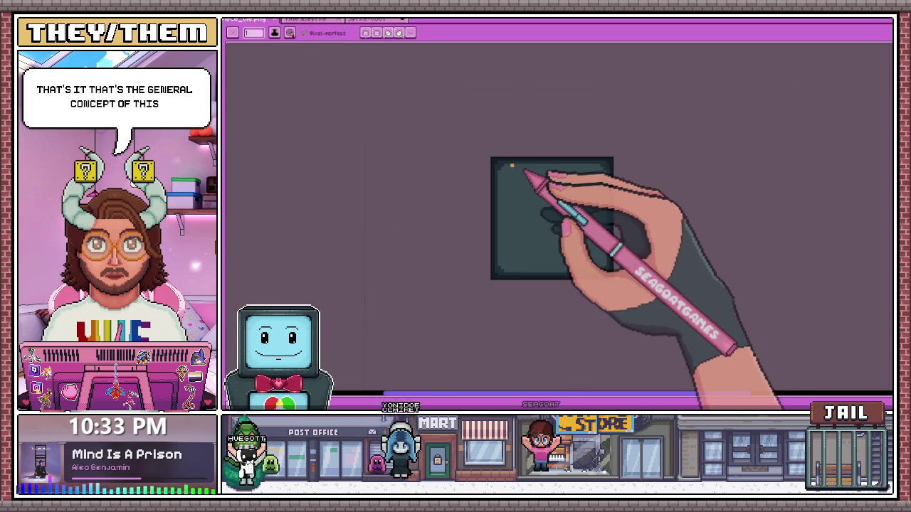
{"action": "left_click", "coordinate": [313, 19]}
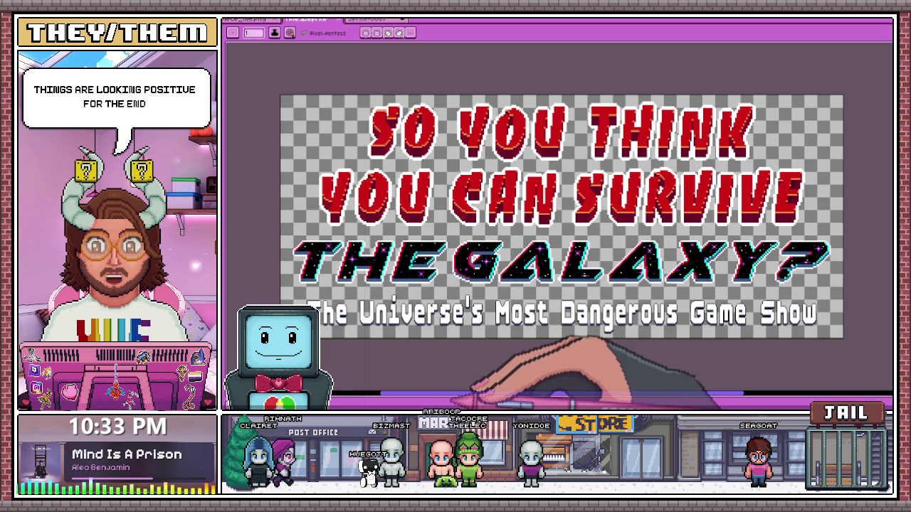
{"action": "scroll", "coordinate": [562, 214], "scroll_direction": "up", "scroll_amount": 1}
{"action": "scroll", "coordinate": [562, 213], "scroll_direction": "down", "scroll_amount": 1}
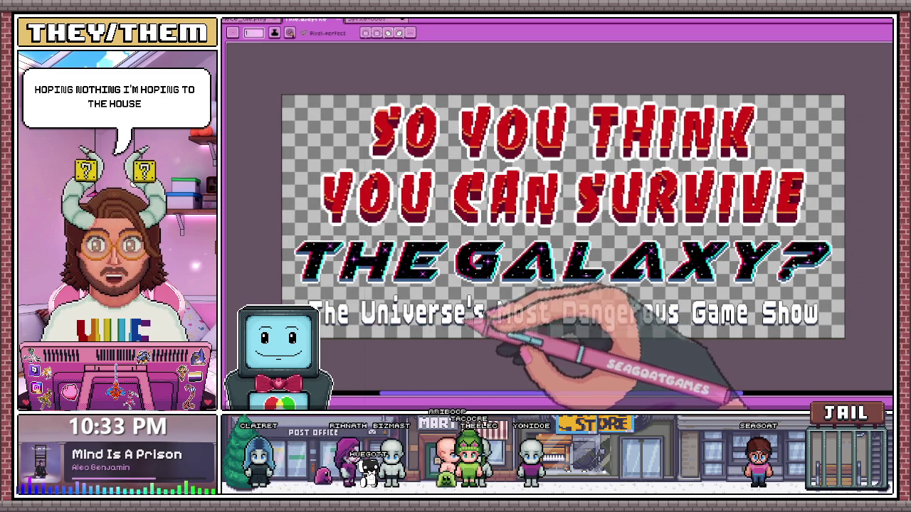
{"action": "scroll", "coordinate": [341, 320], "scroll_direction": "up", "scroll_amount": 2}
{"action": "scroll", "coordinate": [341, 320], "scroll_direction": "up", "scroll_amount": 1}
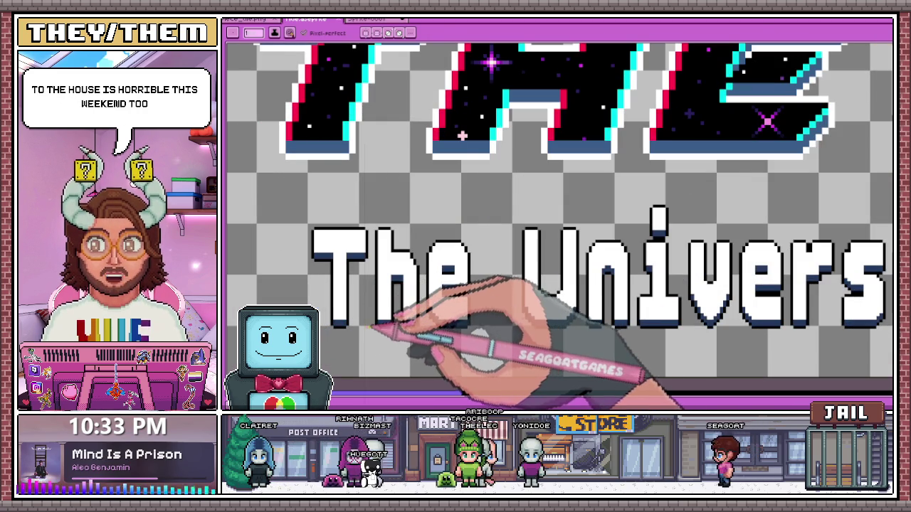
{"action": "scroll", "coordinate": [342, 321], "scroll_direction": "down", "scroll_amount": 2}
{"action": "scroll", "coordinate": [377, 323], "scroll_direction": "up", "scroll_amount": 2}
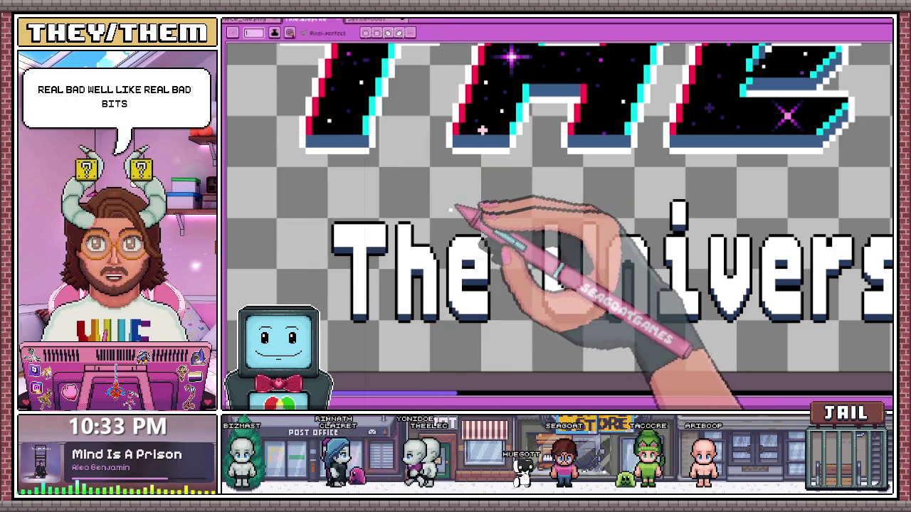
{"action": "scroll", "coordinate": [436, 224], "scroll_direction": "down", "scroll_amount": 2}
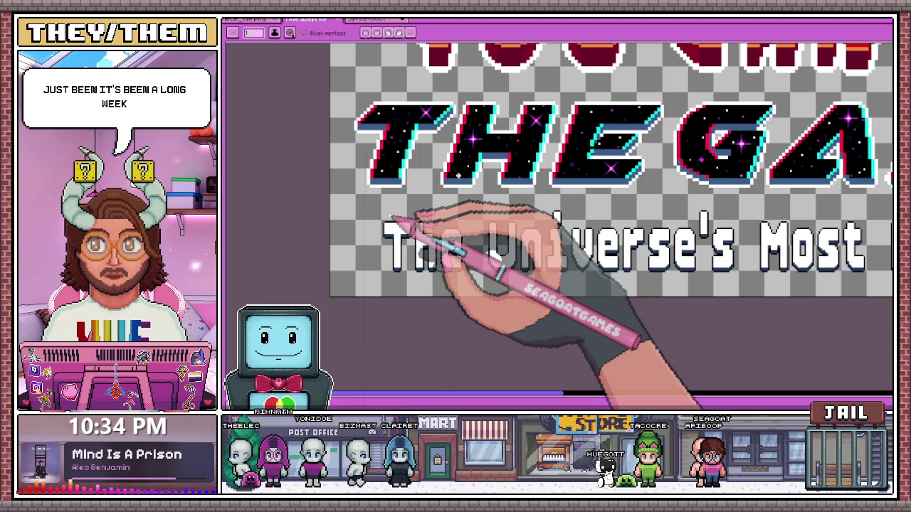
{"action": "scroll", "coordinate": [399, 143], "scroll_direction": "down", "scroll_amount": 2}
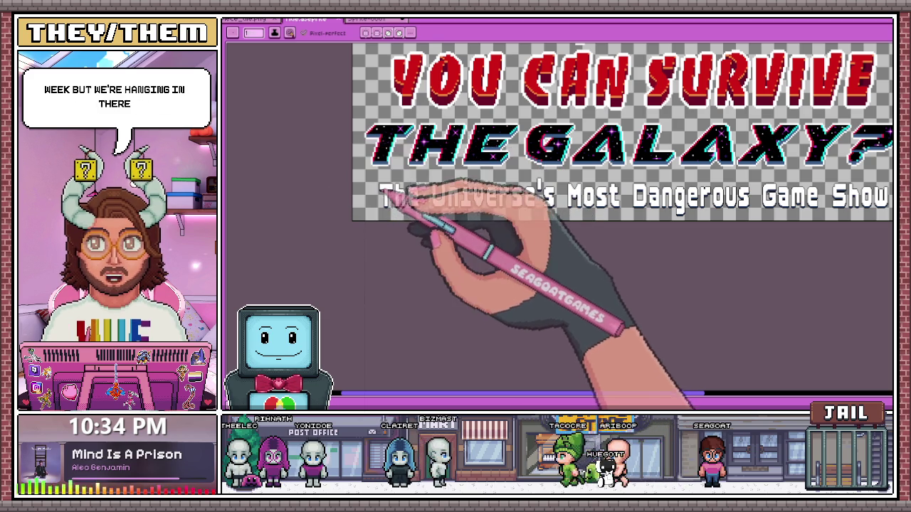
Sample a colour from the title, return to the pencil, and zoom around the logo.
{"action": "key", "text": "i"}
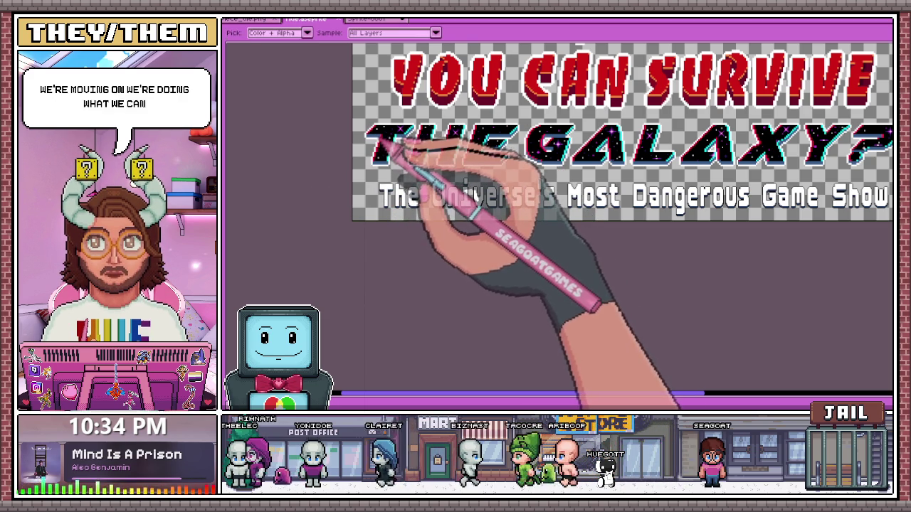
{"action": "key", "text": "b"}
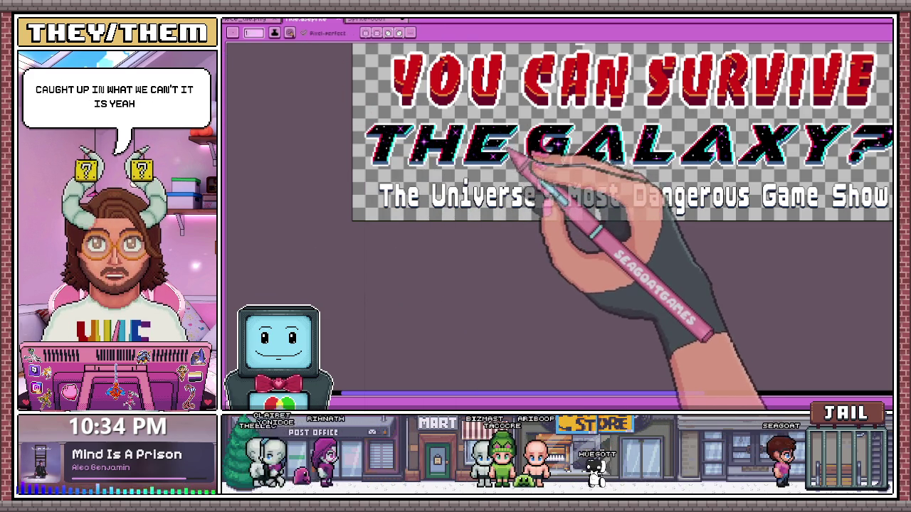
{"action": "scroll", "coordinate": [508, 135], "scroll_direction": "up", "scroll_amount": 1}
{"action": "scroll", "coordinate": [477, 143], "scroll_direction": "down", "scroll_amount": 2}
{"action": "scroll", "coordinate": [473, 144], "scroll_direction": "up", "scroll_amount": 2}
{"action": "scroll", "coordinate": [498, 121], "scroll_direction": "down", "scroll_amount": 2}
{"action": "scroll", "coordinate": [470, 142], "scroll_direction": "up", "scroll_amount": 1}
{"action": "scroll", "coordinate": [477, 152], "scroll_direction": "down", "scroll_amount": 1}
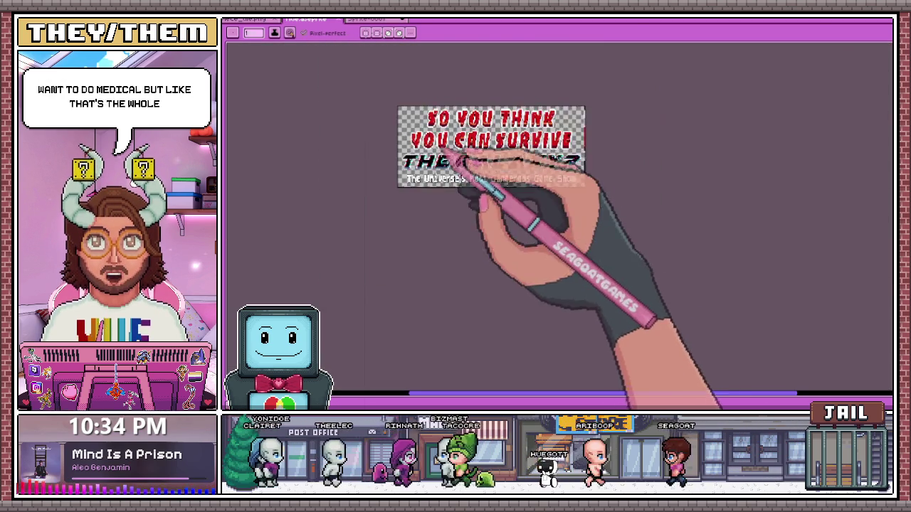
{"action": "scroll", "coordinate": [441, 139], "scroll_direction": "up", "scroll_amount": 1}
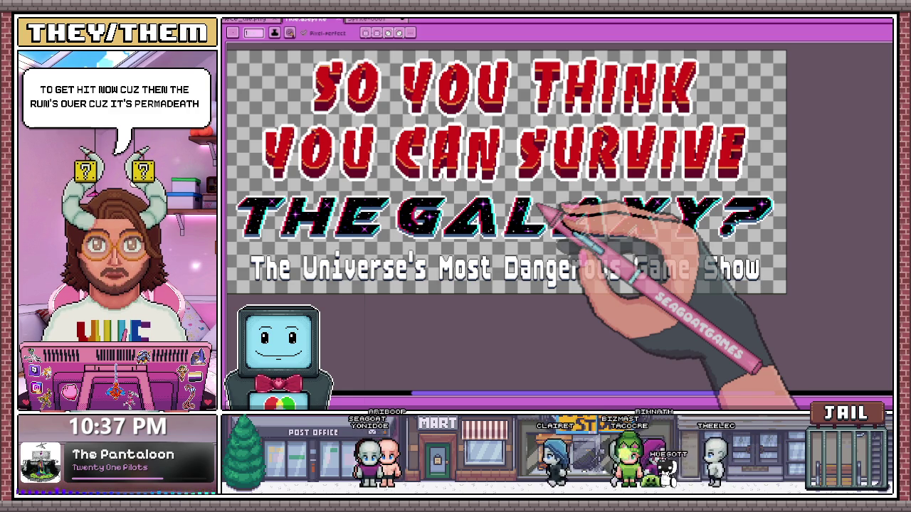
Sample dark maroon and dither it into the red letter's orange corner.
{"action": "scroll", "coordinate": [437, 166], "scroll_direction": "down", "scroll_amount": 2}
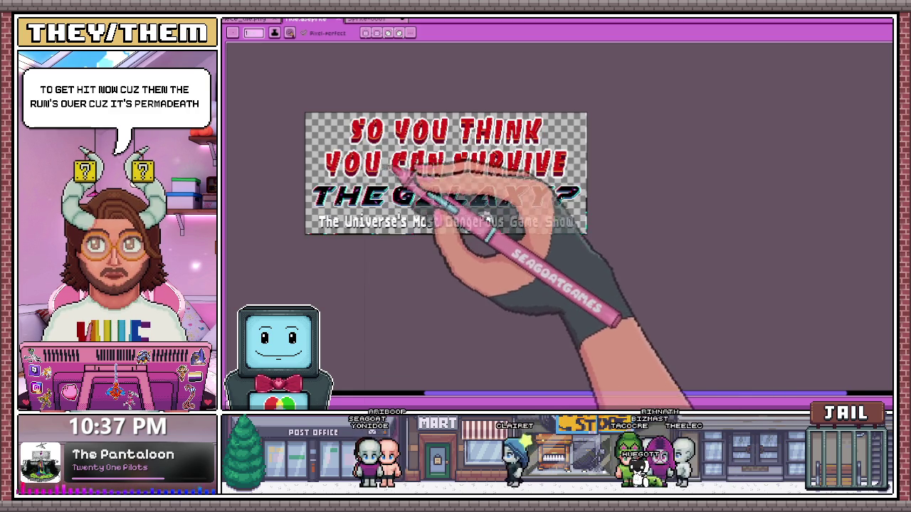
{"action": "scroll", "coordinate": [455, 182], "scroll_direction": "up", "scroll_amount": 2}
{"action": "scroll", "coordinate": [498, 192], "scroll_direction": "down", "scroll_amount": 2}
{"action": "scroll", "coordinate": [406, 192], "scroll_direction": "up", "scroll_amount": 2}
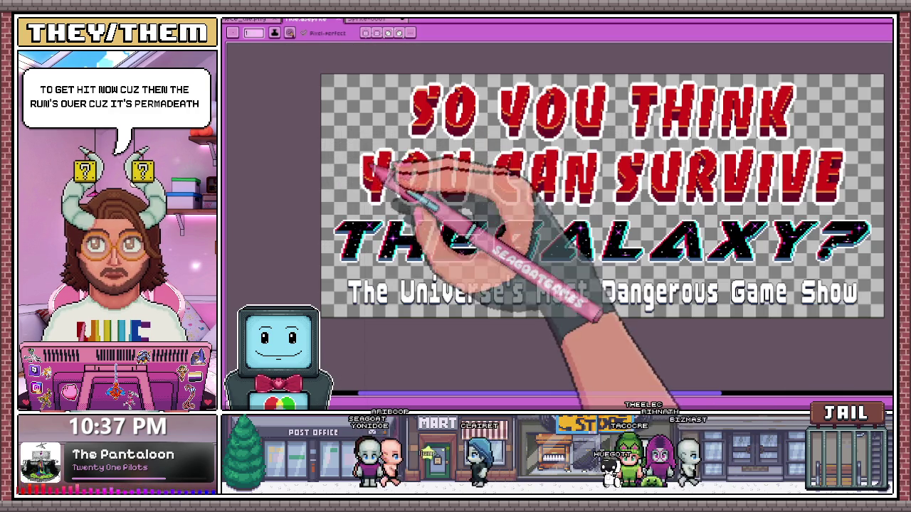
{"action": "scroll", "coordinate": [392, 164], "scroll_direction": "up", "scroll_amount": 2}
{"action": "scroll", "coordinate": [374, 167], "scroll_direction": "up", "scroll_amount": 1}
{"action": "scroll", "coordinate": [391, 174], "scroll_direction": "down", "scroll_amount": 1}
{"action": "key", "text": "alt"}
{"action": "scroll", "coordinate": [434, 214], "scroll_direction": "down", "scroll_amount": 2}
{"action": "scroll", "coordinate": [455, 178], "scroll_direction": "up", "scroll_amount": 3}
{"action": "scroll", "coordinate": [469, 164], "scroll_direction": "up", "scroll_amount": 1}
{"action": "scroll", "coordinate": [484, 160], "scroll_direction": "up", "scroll_amount": 1}
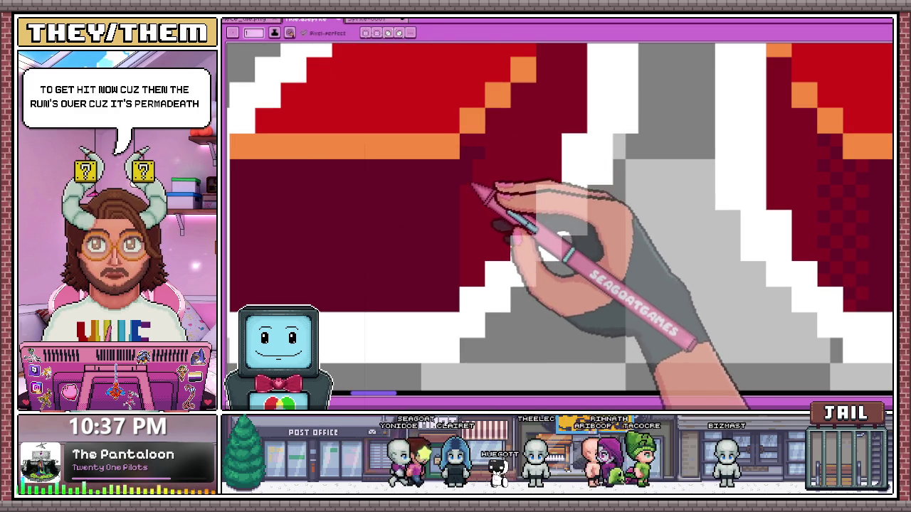
{"action": "key", "text": "alt"}
{"action": "left_click", "coordinate": [475, 155], "text": "alt"}
{"action": "left_click_drag", "start_coordinate": [471, 151], "coordinate": [489, 170]}
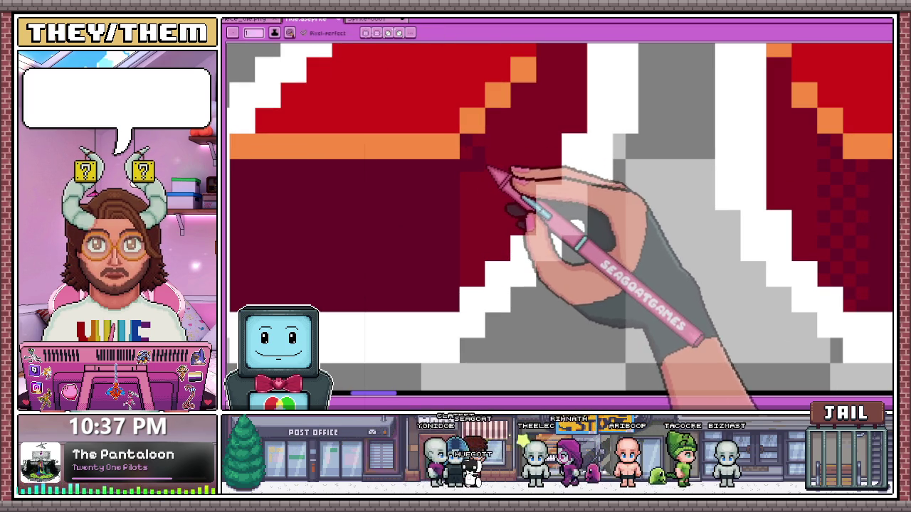
Dither dark maroon pixels down the red letter's shaded edge.
{"action": "key", "text": "alt"}
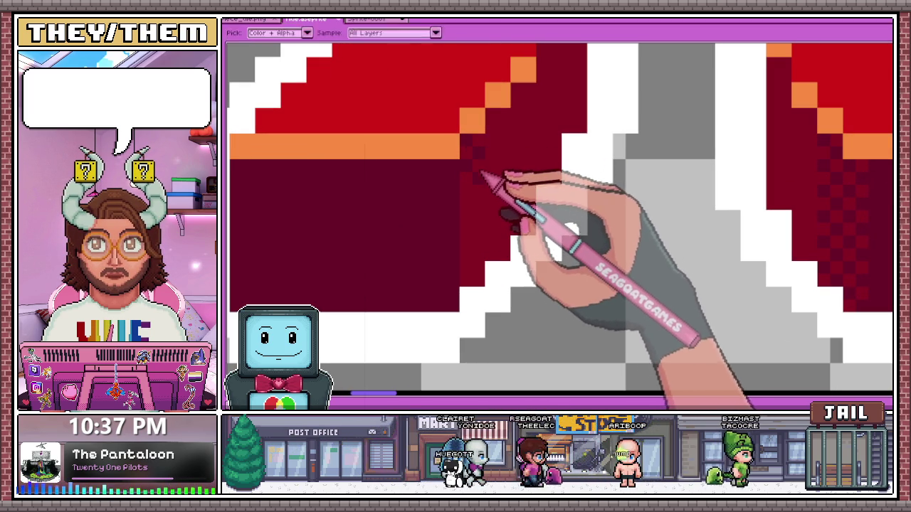
{"action": "key", "text": "alt"}
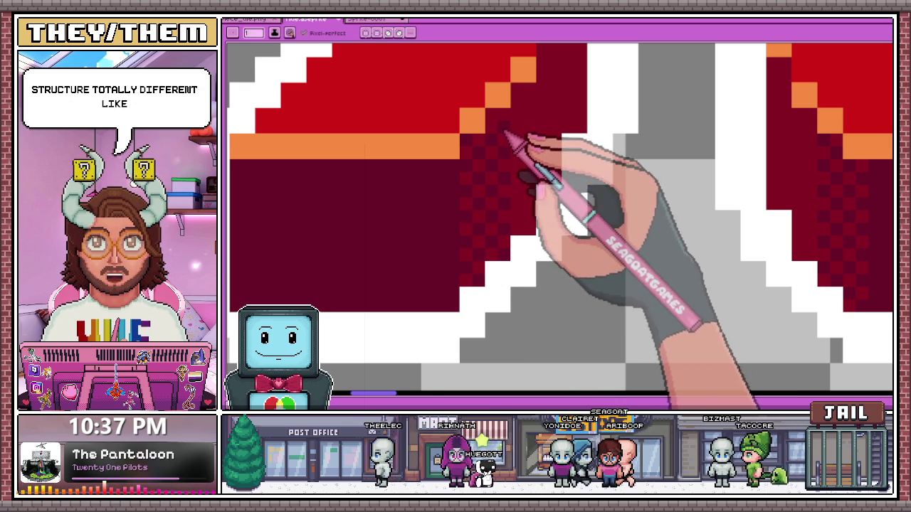
{"action": "scroll", "coordinate": [519, 178], "scroll_direction": "down", "scroll_amount": 3}
{"action": "scroll", "coordinate": [530, 221], "scroll_direction": "down", "scroll_amount": 2}
{"action": "scroll", "coordinate": [485, 209], "scroll_direction": "up", "scroll_amount": 2}
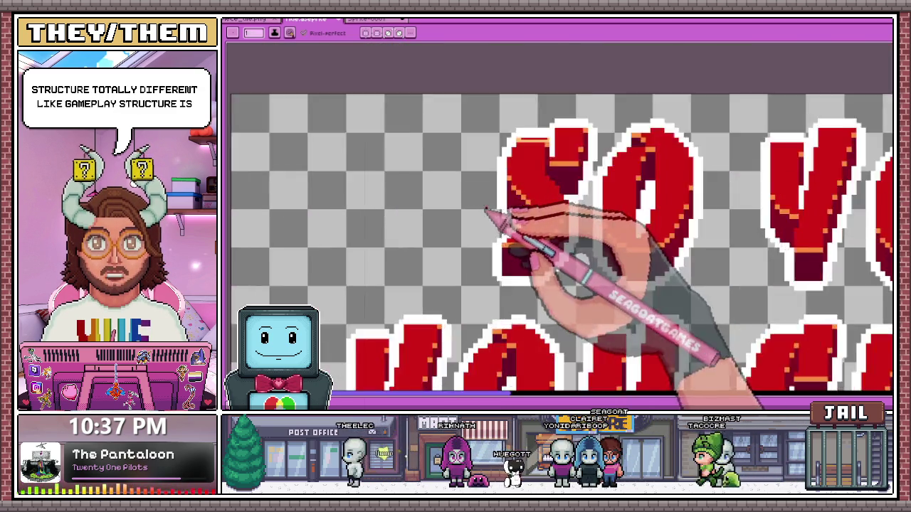
{"action": "scroll", "coordinate": [486, 209], "scroll_direction": "up", "scroll_amount": 2}
{"action": "scroll", "coordinate": [578, 238], "scroll_direction": "up", "scroll_amount": 2}
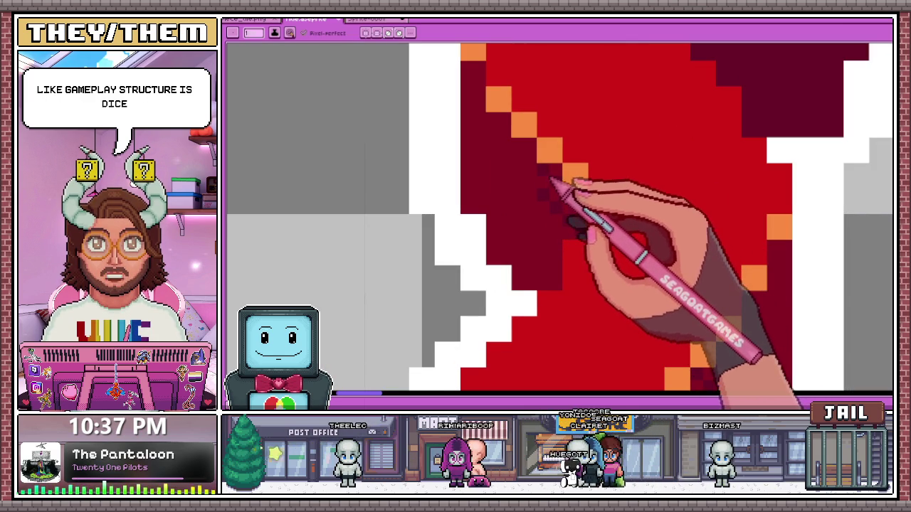
{"action": "left_click_drag", "start_coordinate": [550, 181], "coordinate": [549, 220]}
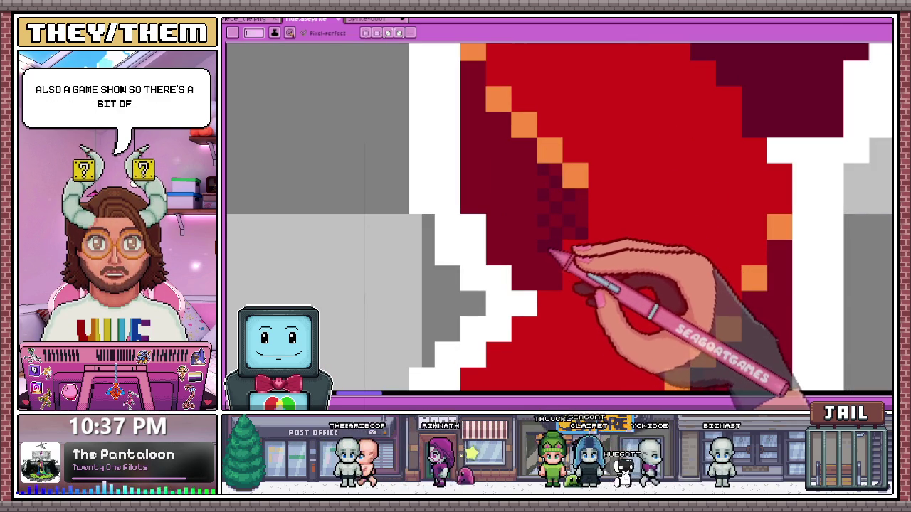
{"action": "key", "text": "alt"}
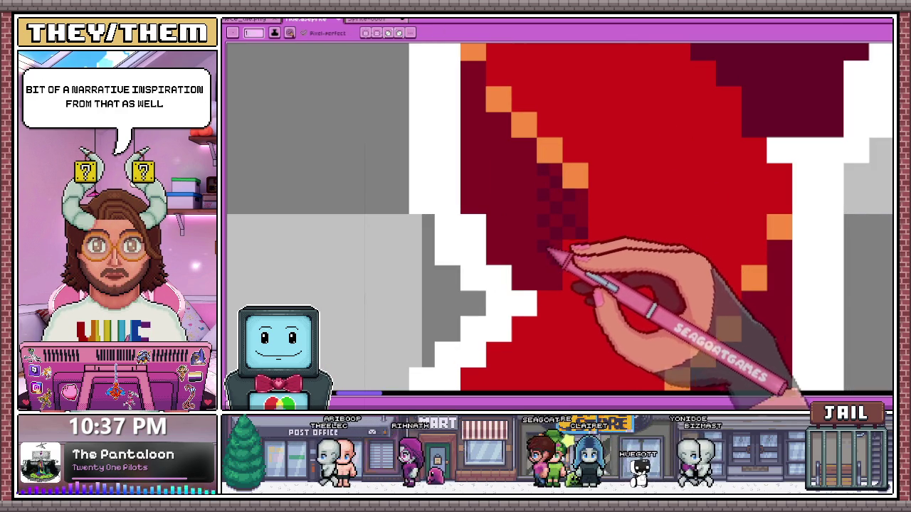
{"action": "left_click", "coordinate": [502, 171]}
Zoom out to view the dithered red lettering.
{"action": "scroll", "coordinate": [502, 171], "scroll_direction": "down", "scroll_amount": 2}
{"action": "scroll", "coordinate": [524, 261], "scroll_direction": "up", "scroll_amount": 3}
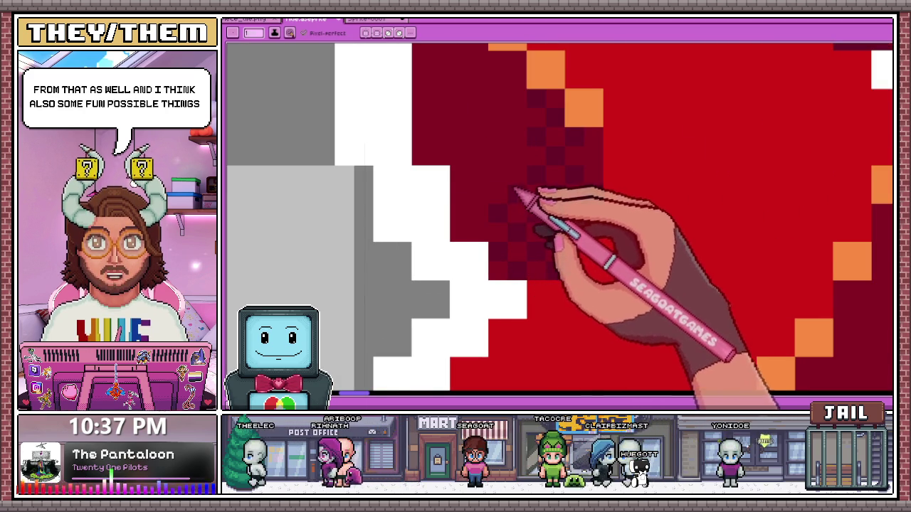
{"action": "scroll", "coordinate": [513, 189], "scroll_direction": "down", "scroll_amount": 1}
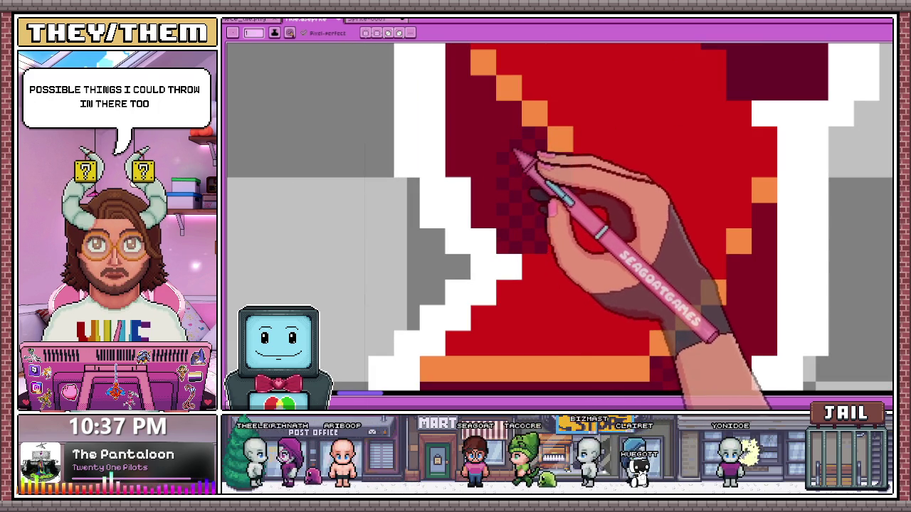
{"action": "scroll", "coordinate": [524, 133], "scroll_direction": "down", "scroll_amount": 2}
{"action": "scroll", "coordinate": [548, 203], "scroll_direction": "down", "scroll_amount": 2}
With the pencil, dither dark maroon checkerboard shading down a red letter's shadowed edge.
{"action": "scroll", "coordinate": [553, 179], "scroll_direction": "up", "scroll_amount": 3}
{"action": "scroll", "coordinate": [569, 187], "scroll_direction": "up", "scroll_amount": 1}
{"action": "scroll", "coordinate": [548, 220], "scroll_direction": "down", "scroll_amount": 3}
{"action": "scroll", "coordinate": [589, 235], "scroll_direction": "down", "scroll_amount": 3}
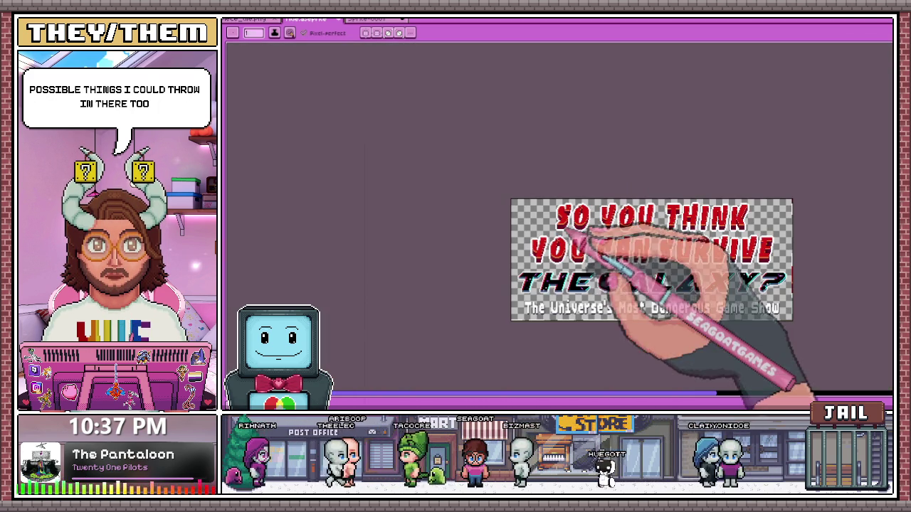
{"action": "scroll", "coordinate": [577, 253], "scroll_direction": "up", "scroll_amount": 1}
{"action": "scroll", "coordinate": [604, 239], "scroll_direction": "up", "scroll_amount": 2}
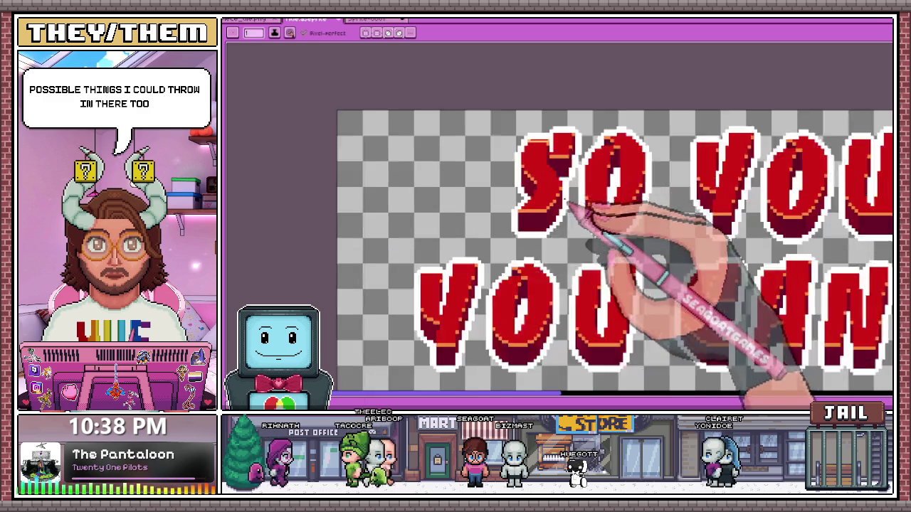
{"action": "scroll", "coordinate": [590, 213], "scroll_direction": "up", "scroll_amount": 1}
{"action": "scroll", "coordinate": [566, 158], "scroll_direction": "up", "scroll_amount": 1}
{"action": "scroll", "coordinate": [545, 138], "scroll_direction": "up", "scroll_amount": 2}
{"action": "scroll", "coordinate": [539, 138], "scroll_direction": "down", "scroll_amount": 2}
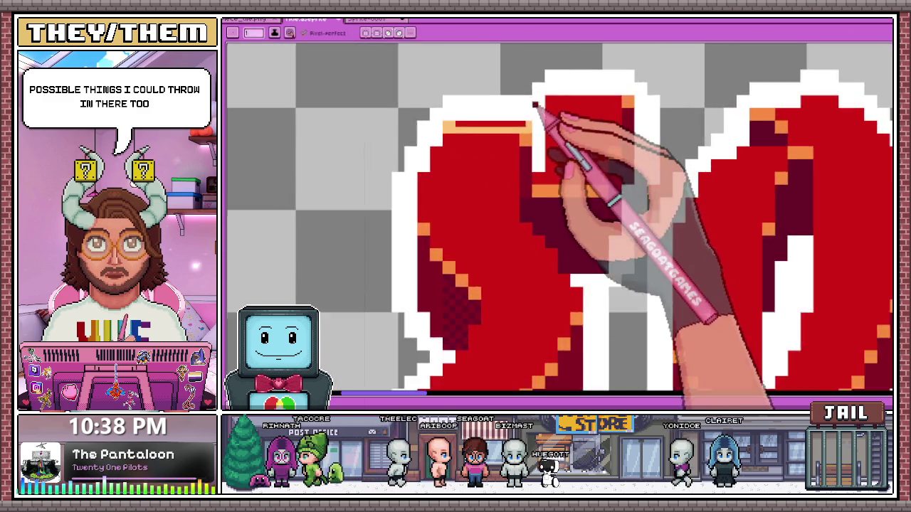
{"action": "scroll", "coordinate": [534, 106], "scroll_direction": "up", "scroll_amount": 3}
{"action": "key", "text": "b"}
{"action": "scroll", "coordinate": [534, 152], "scroll_direction": "down", "scroll_amount": 2}
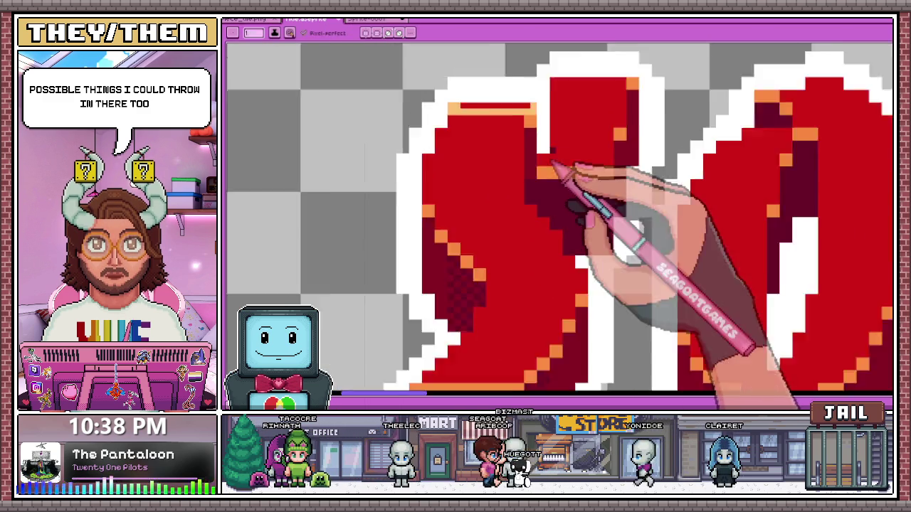
{"action": "scroll", "coordinate": [540, 181], "scroll_direction": "down", "scroll_amount": 1}
{"action": "scroll", "coordinate": [626, 242], "scroll_direction": "down", "scroll_amount": 1}
{"action": "scroll", "coordinate": [640, 234], "scroll_direction": "down", "scroll_amount": 2}
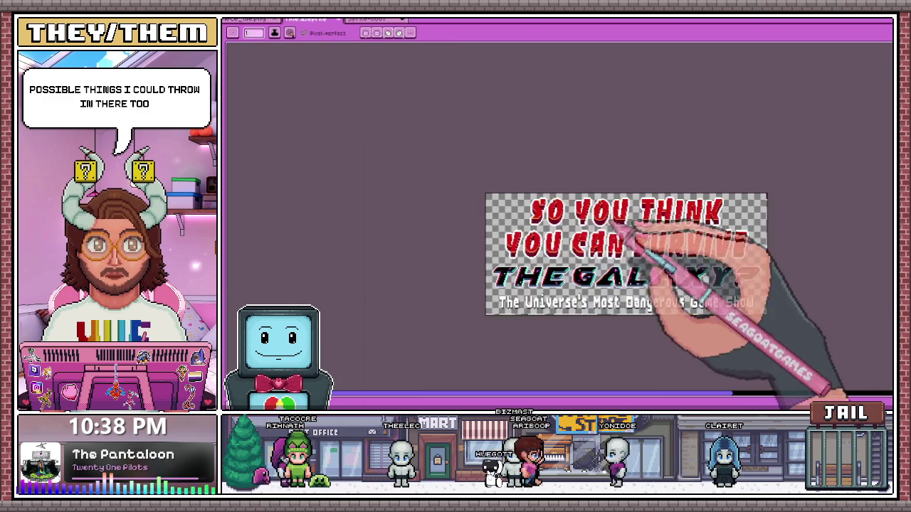
{"action": "scroll", "coordinate": [590, 224], "scroll_direction": "up", "scroll_amount": 2}
{"action": "scroll", "coordinate": [520, 204], "scroll_direction": "up", "scroll_amount": 1}
{"action": "scroll", "coordinate": [455, 165], "scroll_direction": "up", "scroll_amount": 2}
{"action": "scroll", "coordinate": [457, 165], "scroll_direction": "up", "scroll_amount": 1}
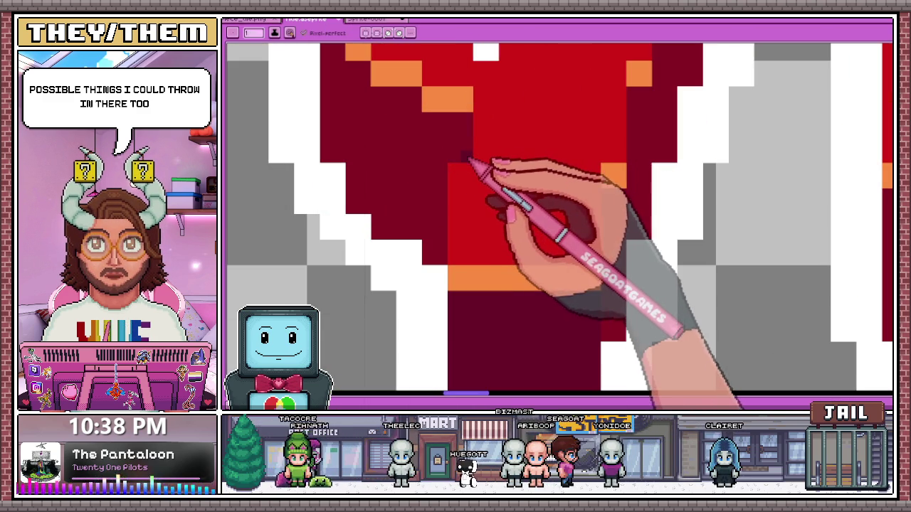
{"action": "mouse_move", "coordinate": [429, 127]}
{"action": "left_mouse_down"}
{"action": "mouse_move", "coordinate": [447, 138]}
{"action": "mouse_move", "coordinate": [433, 132]}
{"action": "mouse_move", "coordinate": [444, 178]}
{"action": "mouse_move", "coordinate": [436, 254]}
{"action": "mouse_move", "coordinate": [443, 244]}
{"action": "mouse_move", "coordinate": [449, 265]}
{"action": "left_mouse_up"}
{"action": "scroll", "coordinate": [449, 265], "scroll_direction": "down", "scroll_amount": 1}
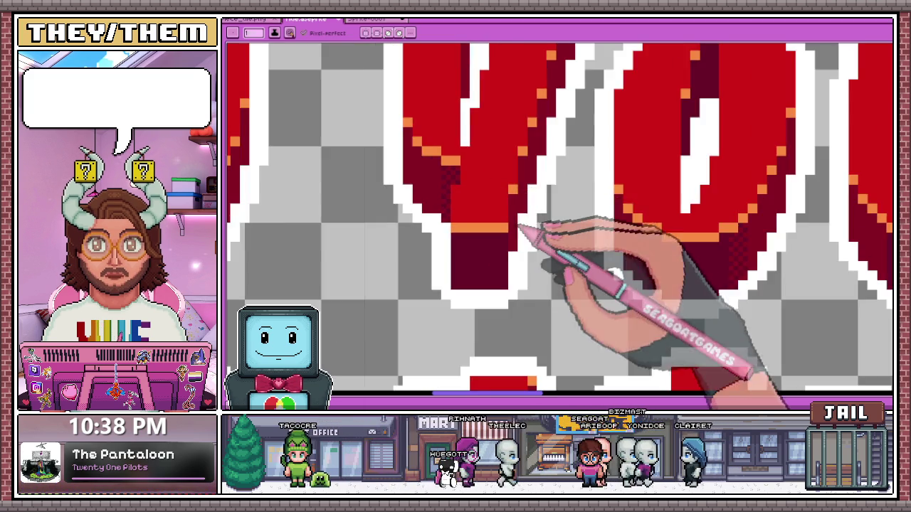
{"action": "left_click_drag", "start_coordinate": [522, 190], "coordinate": [522, 204]}
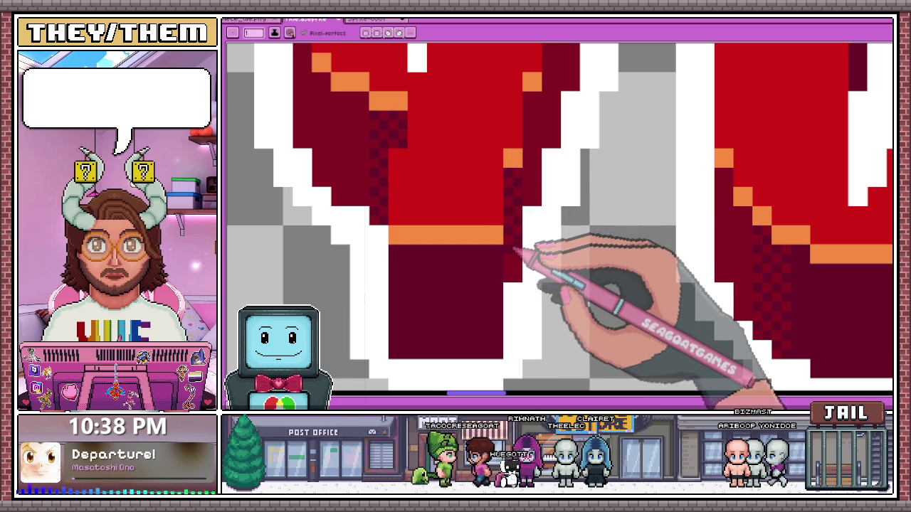
Add a dark maroon pixel beside the newly dithered edge.
{"action": "scroll", "coordinate": [523, 280], "scroll_direction": "down", "scroll_amount": 3}
{"action": "scroll", "coordinate": [545, 213], "scroll_direction": "down", "scroll_amount": 3}
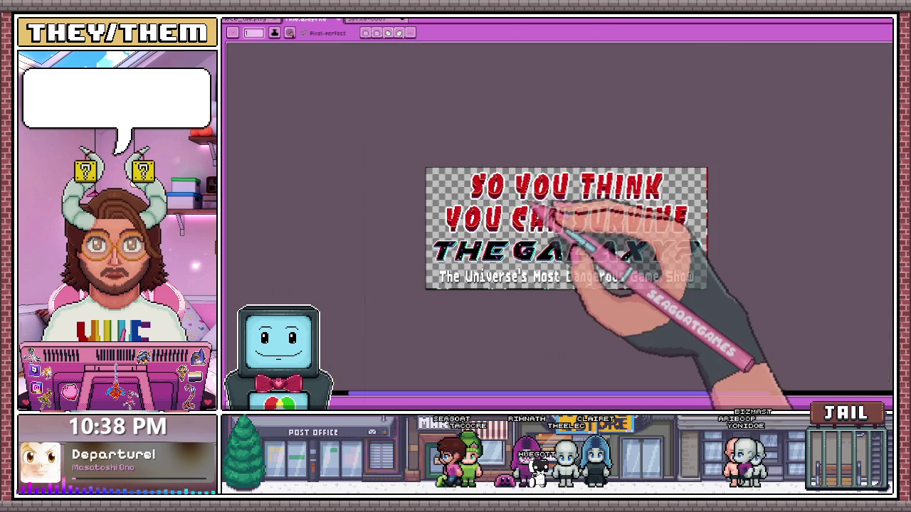
{"action": "scroll", "coordinate": [545, 217], "scroll_direction": "up", "scroll_amount": 2}
{"action": "scroll", "coordinate": [599, 210], "scroll_direction": "up", "scroll_amount": 3}
{"action": "scroll", "coordinate": [609, 209], "scroll_direction": "up", "scroll_amount": 2}
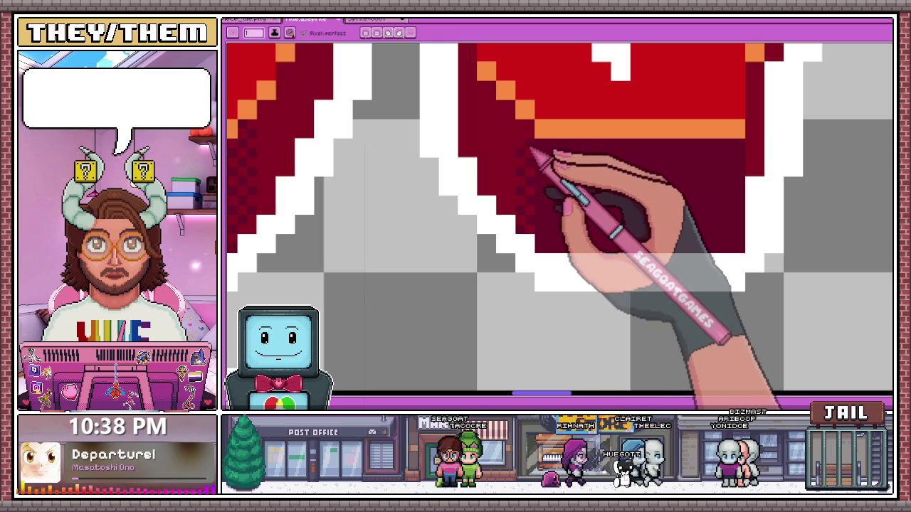
{"action": "scroll", "coordinate": [535, 171], "scroll_direction": "down", "scroll_amount": 3}
{"action": "scroll", "coordinate": [533, 150], "scroll_direction": "up", "scroll_amount": 2}
{"action": "scroll", "coordinate": [512, 185], "scroll_direction": "up", "scroll_amount": 1}
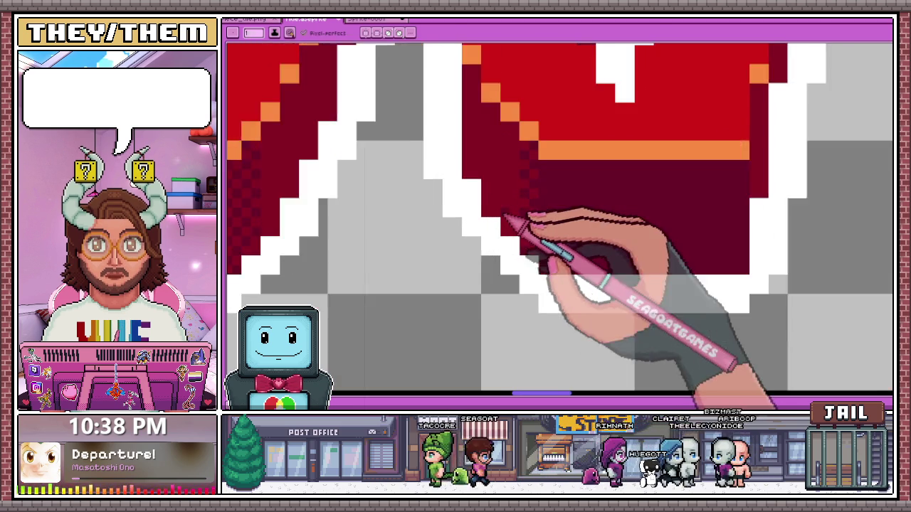
{"action": "scroll", "coordinate": [504, 216], "scroll_direction": "up", "scroll_amount": 1}
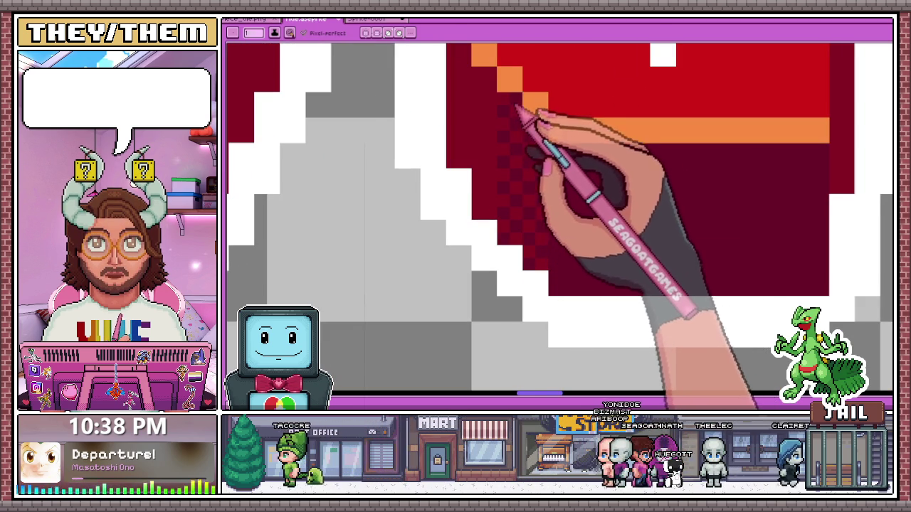
{"action": "scroll", "coordinate": [538, 124], "scroll_direction": "down", "scroll_amount": 3}
{"action": "scroll", "coordinate": [569, 165], "scroll_direction": "up", "scroll_amount": 3}
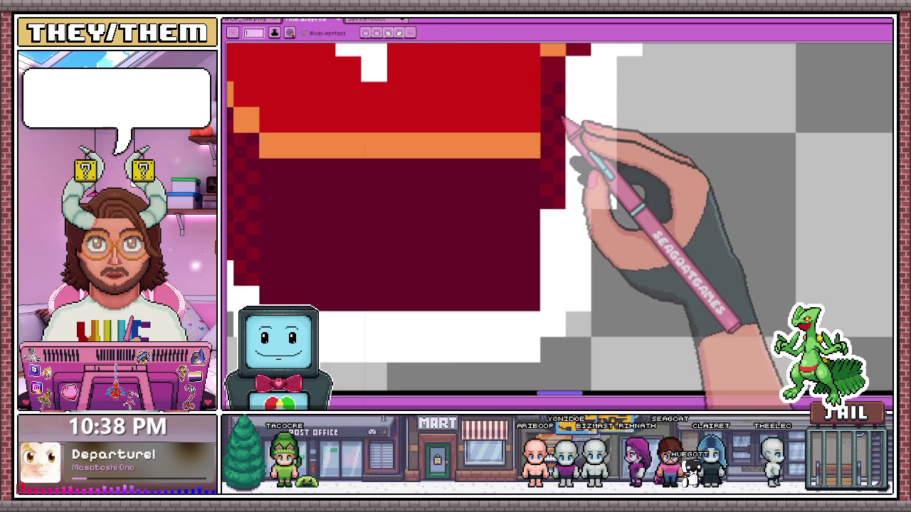
{"action": "left_click", "coordinate": [572, 112]}
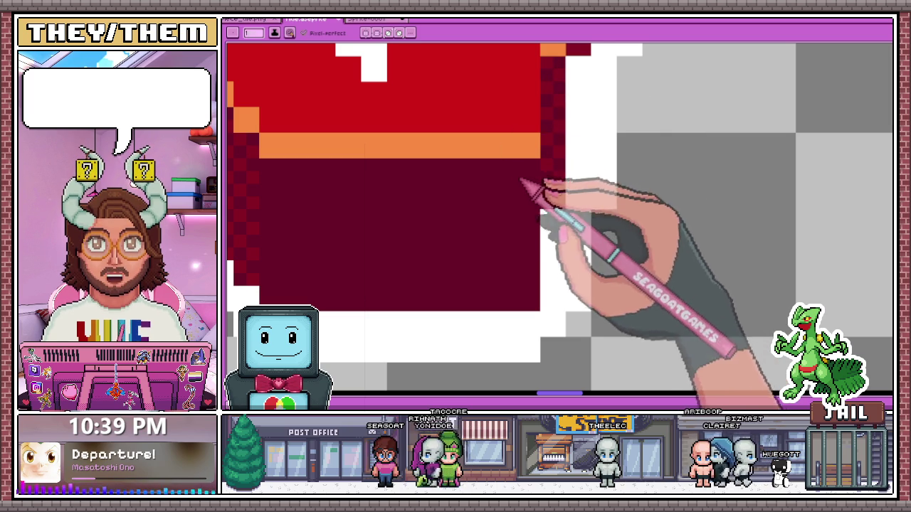
Extend the checkerboard dither up the shadowed edges of two more letter strokes.
{"action": "scroll", "coordinate": [523, 186], "scroll_direction": "down", "scroll_amount": 3}
{"action": "scroll", "coordinate": [526, 191], "scroll_direction": "up", "scroll_amount": 2}
{"action": "scroll", "coordinate": [530, 197], "scroll_direction": "down", "scroll_amount": 1}
{"action": "scroll", "coordinate": [528, 197], "scroll_direction": "up", "scroll_amount": 2}
{"action": "scroll", "coordinate": [533, 185], "scroll_direction": "down", "scroll_amount": 1}
{"action": "scroll", "coordinate": [537, 178], "scroll_direction": "up", "scroll_amount": 1}
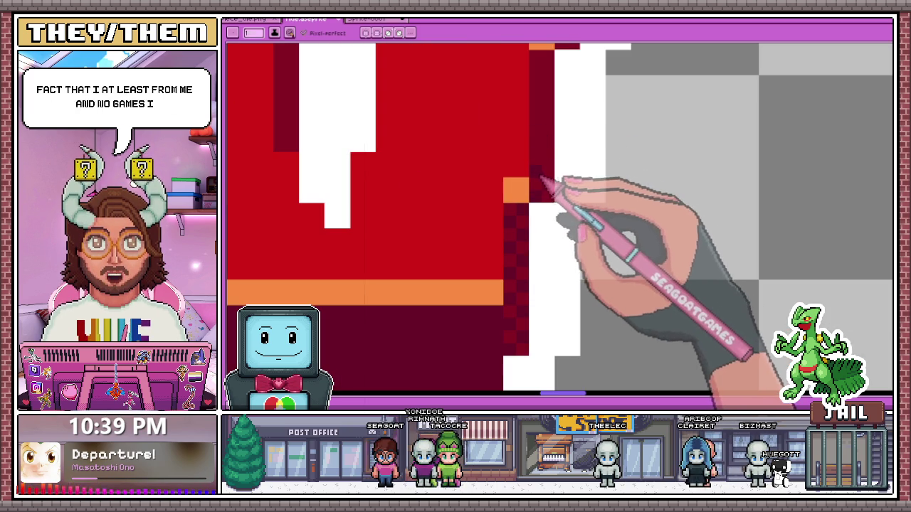
{"action": "scroll", "coordinate": [530, 160], "scroll_direction": "down", "scroll_amount": 1}
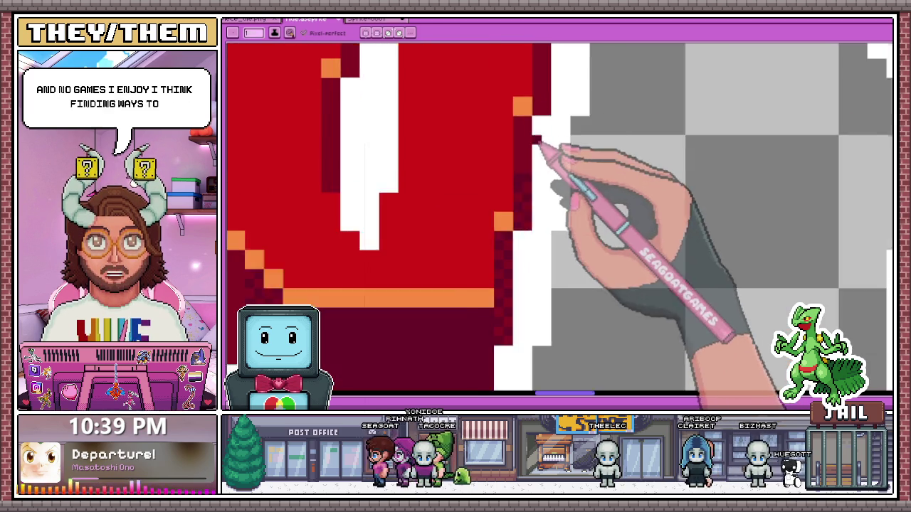
{"action": "scroll", "coordinate": [538, 138], "scroll_direction": "up", "scroll_amount": 2}
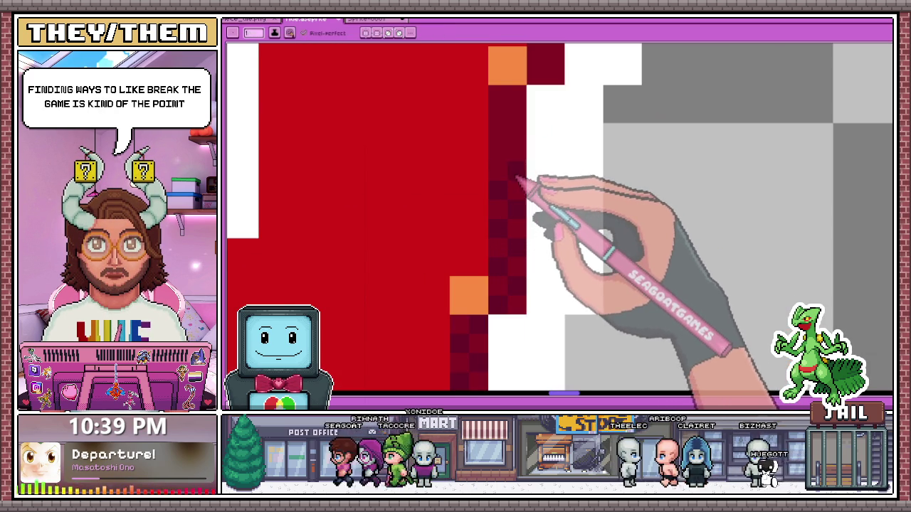
{"action": "scroll", "coordinate": [515, 178], "scroll_direction": "down", "scroll_amount": 2}
{"action": "scroll", "coordinate": [511, 174], "scroll_direction": "down", "scroll_amount": 2}
{"action": "scroll", "coordinate": [512, 172], "scroll_direction": "down", "scroll_amount": 2}
{"action": "scroll", "coordinate": [498, 176], "scroll_direction": "up", "scroll_amount": 2}
{"action": "scroll", "coordinate": [501, 185], "scroll_direction": "up", "scroll_amount": 2}
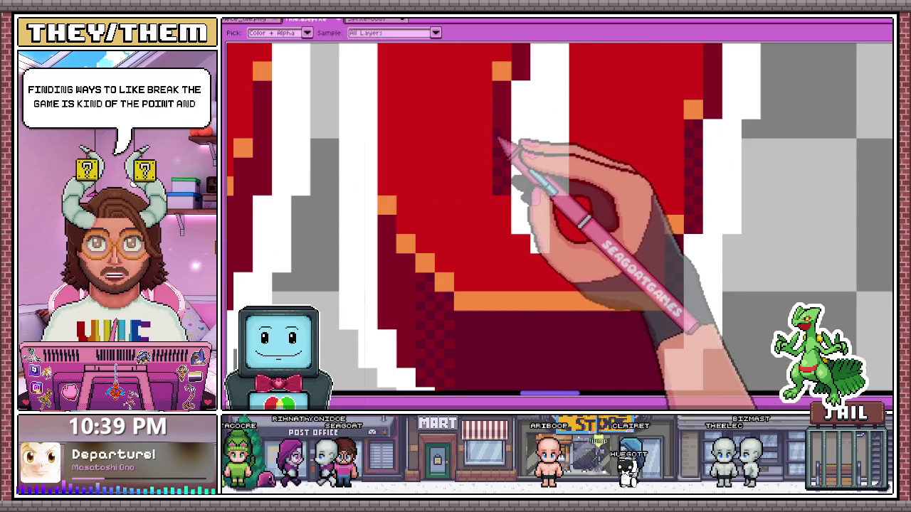
{"action": "scroll", "coordinate": [502, 142], "scroll_direction": "down", "scroll_amount": 2}
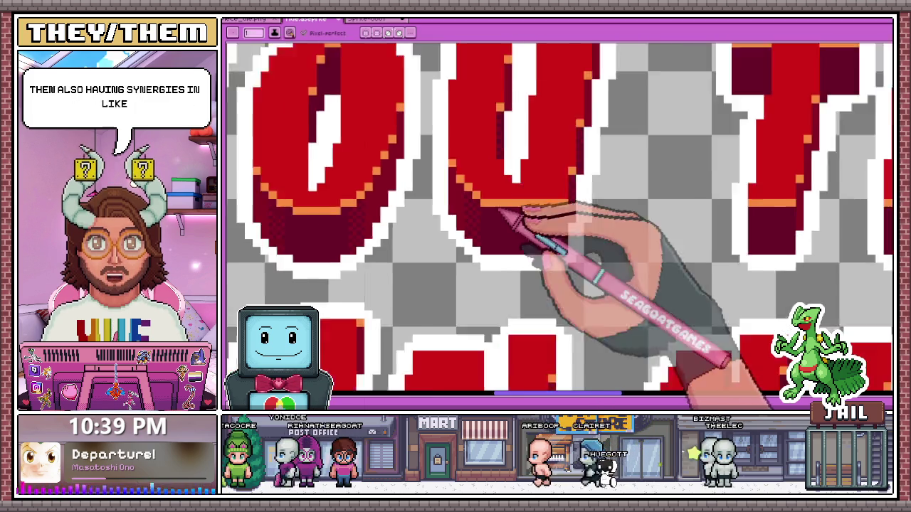
{"action": "scroll", "coordinate": [496, 153], "scroll_direction": "up", "scroll_amount": 3}
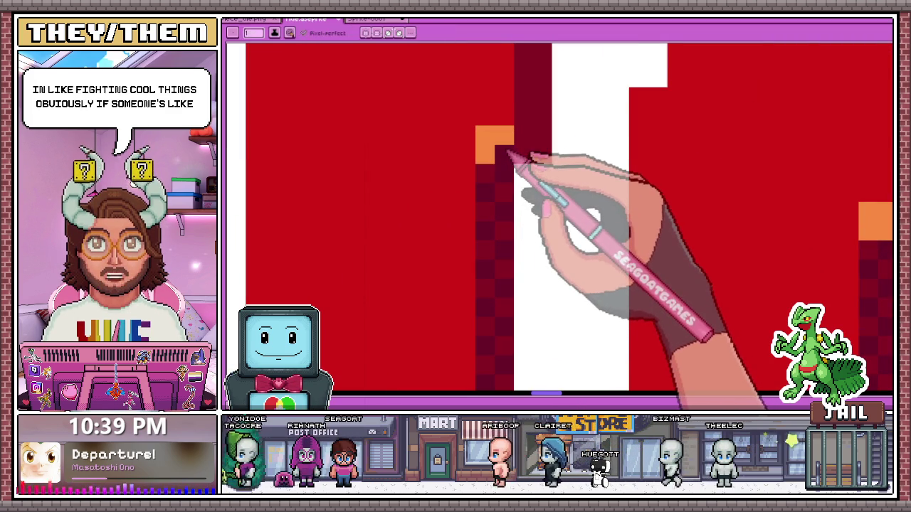
{"action": "scroll", "coordinate": [494, 171], "scroll_direction": "down", "scroll_amount": 2}
{"action": "scroll", "coordinate": [498, 138], "scroll_direction": "down", "scroll_amount": 1}
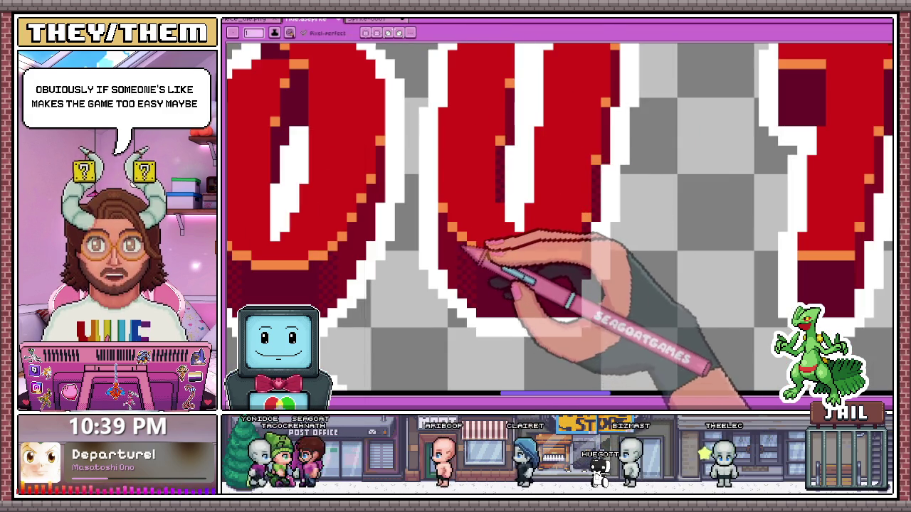
{"action": "scroll", "coordinate": [484, 258], "scroll_direction": "up", "scroll_amount": 3}
{"action": "scroll", "coordinate": [477, 207], "scroll_direction": "down", "scroll_amount": 2}
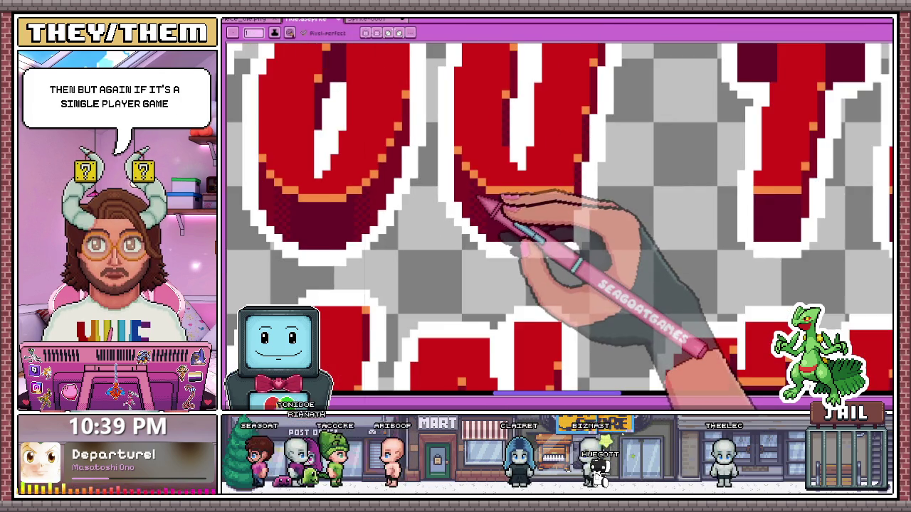
{"action": "scroll", "coordinate": [507, 201], "scroll_direction": "down", "scroll_amount": 1}
{"action": "scroll", "coordinate": [612, 200], "scroll_direction": "up", "scroll_amount": 2}
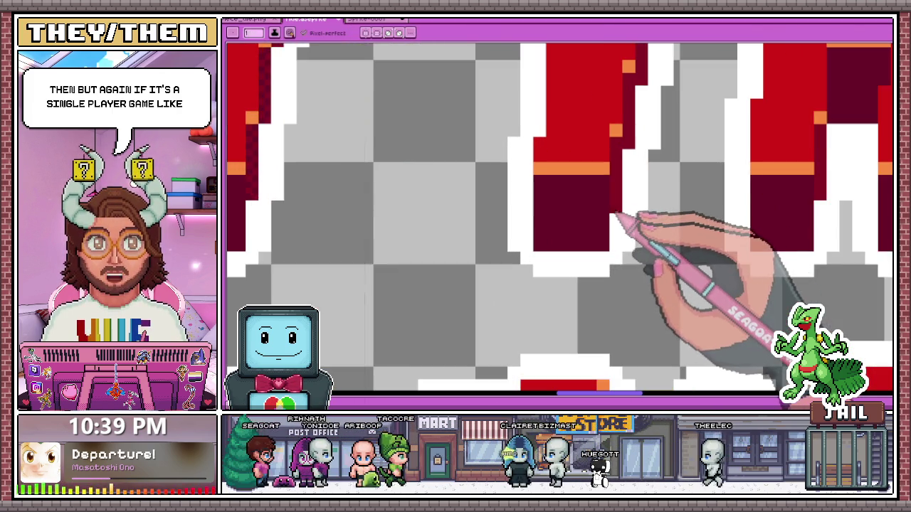
{"action": "scroll", "coordinate": [629, 209], "scroll_direction": "up", "scroll_amount": 1}
{"action": "scroll", "coordinate": [619, 206], "scroll_direction": "down", "scroll_amount": 2}
{"action": "scroll", "coordinate": [545, 206], "scroll_direction": "up", "scroll_amount": 2}
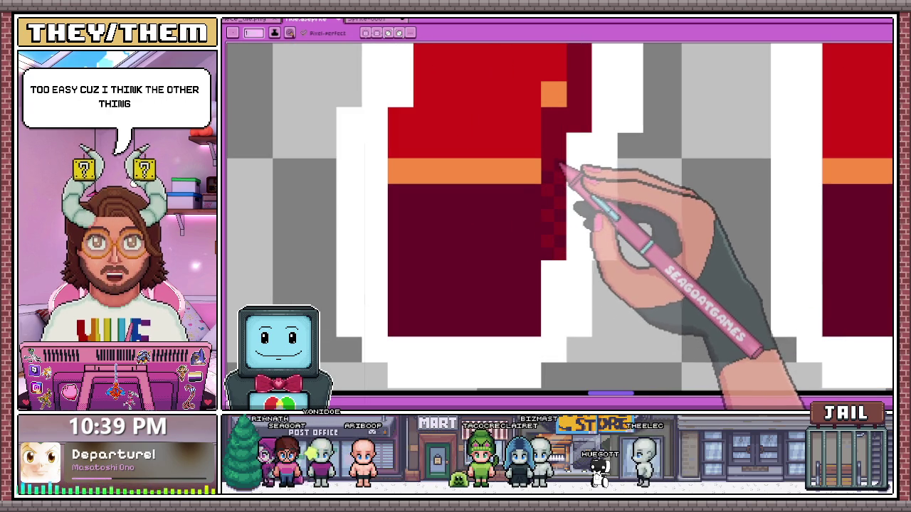
{"action": "left_click_drag", "start_coordinate": [566, 146], "coordinate": [563, 122]}
{"action": "scroll", "coordinate": [548, 136], "scroll_direction": "down", "scroll_amount": 3}
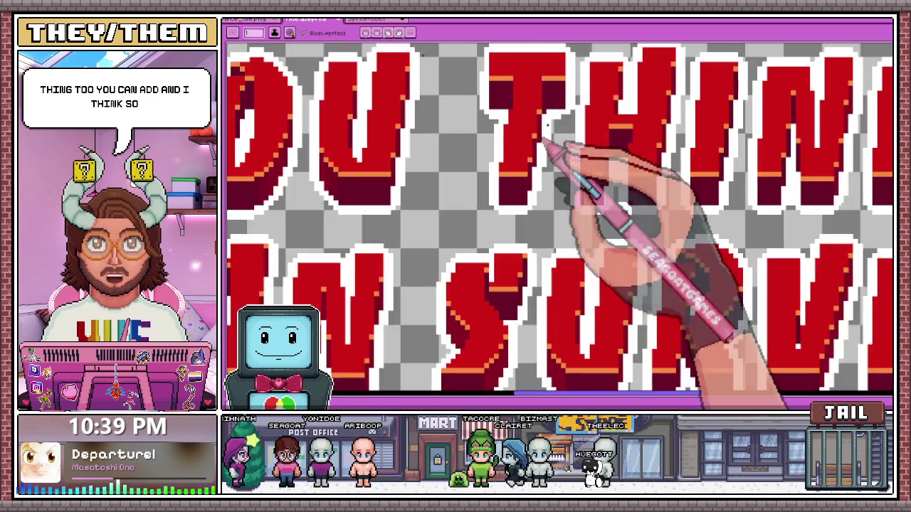
{"action": "scroll", "coordinate": [533, 207], "scroll_direction": "up", "scroll_amount": 3}
{"action": "left_click_drag", "start_coordinate": [527, 226], "coordinate": [528, 152]}
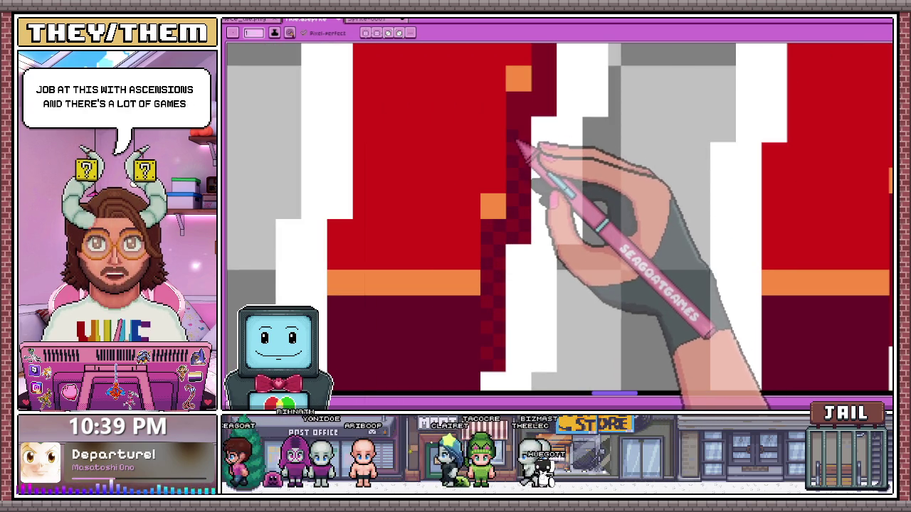
{"action": "scroll", "coordinate": [526, 171], "scroll_direction": "down", "scroll_amount": 2}
{"action": "scroll", "coordinate": [520, 186], "scroll_direction": "down", "scroll_amount": 2}
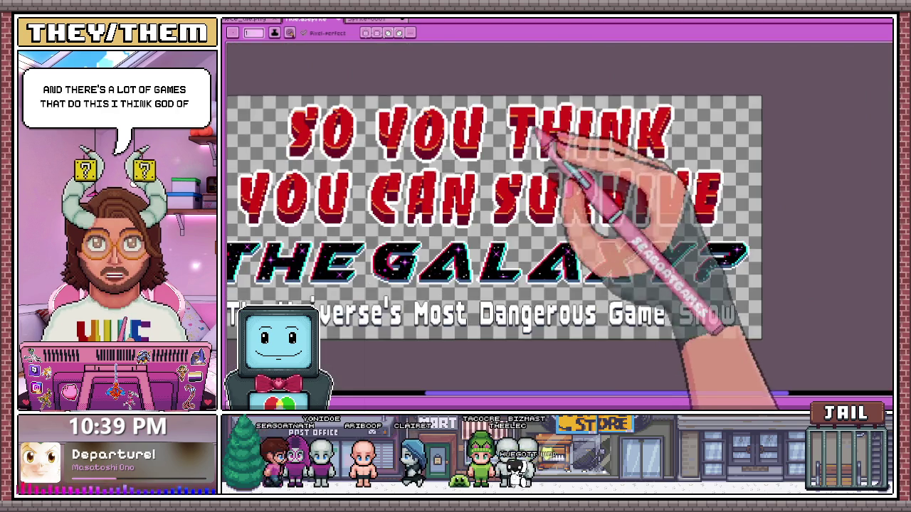
Dither the lower part of the letter's dark shadow column in a checkerboard pattern.
{"action": "scroll", "coordinate": [601, 165], "scroll_direction": "up", "scroll_amount": 2}
{"action": "scroll", "coordinate": [534, 134], "scroll_direction": "up", "scroll_amount": 1}
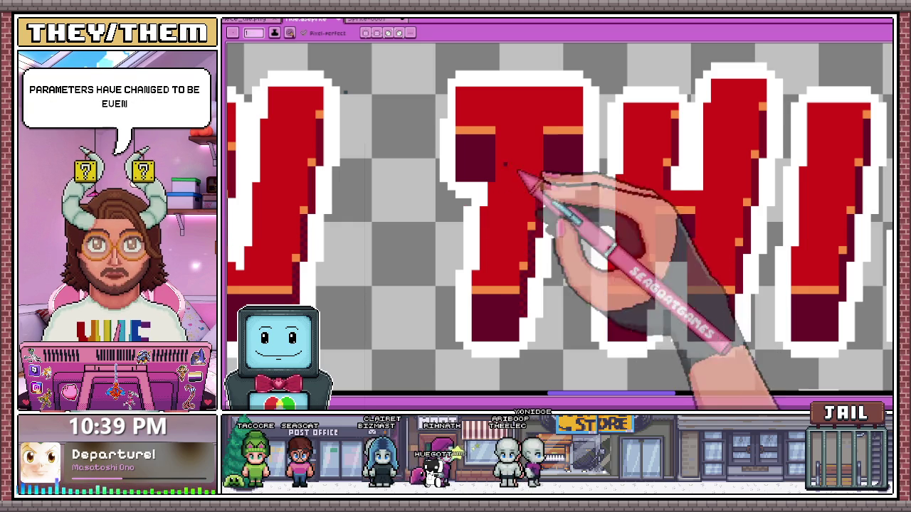
{"action": "scroll", "coordinate": [545, 240], "scroll_direction": "up", "scroll_amount": 3}
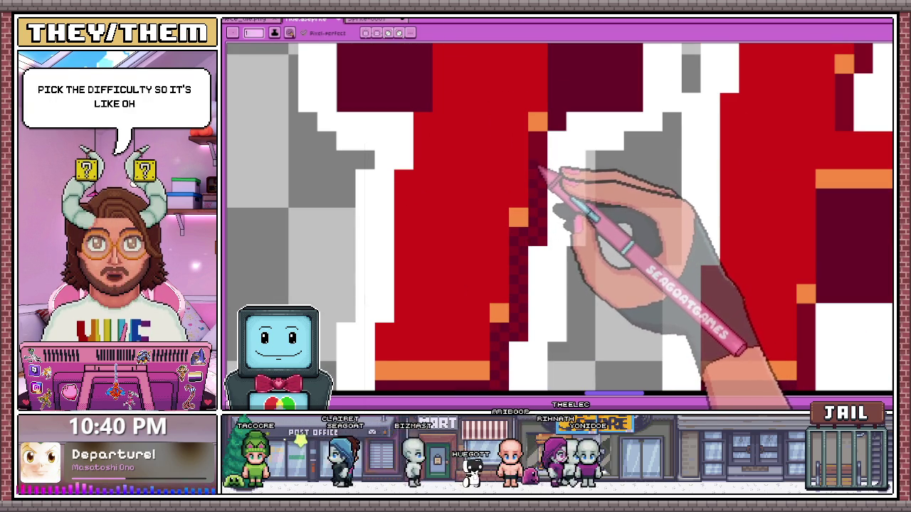
{"action": "scroll", "coordinate": [545, 164], "scroll_direction": "down", "scroll_amount": 1}
{"action": "scroll", "coordinate": [537, 158], "scroll_direction": "up", "scroll_amount": 1}
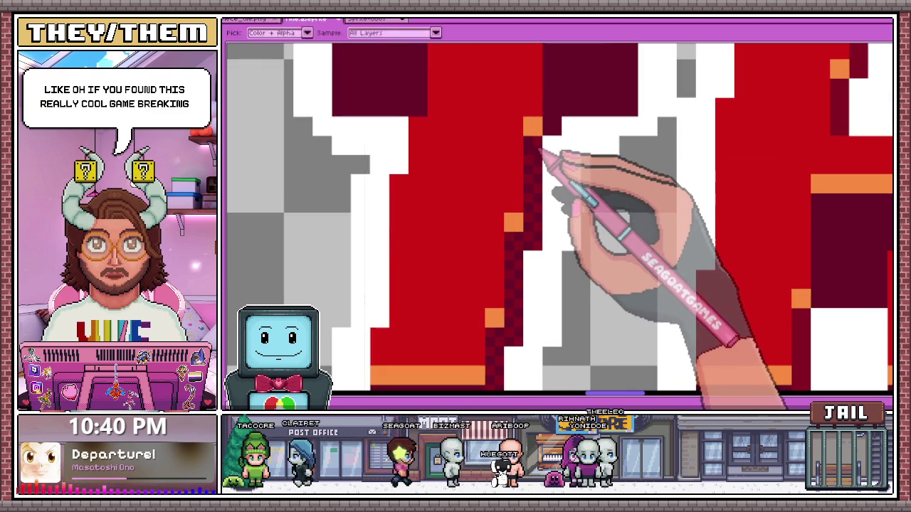
{"action": "scroll", "coordinate": [535, 154], "scroll_direction": "down", "scroll_amount": 1}
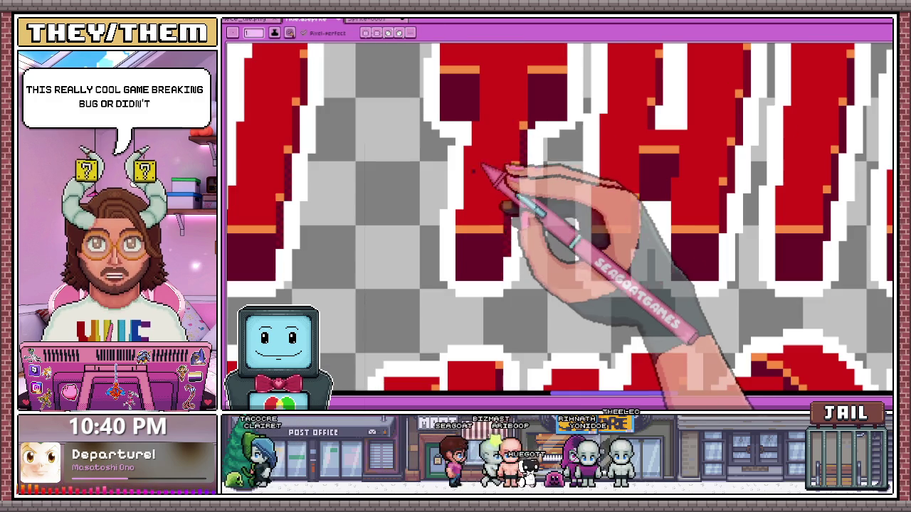
{"action": "scroll", "coordinate": [498, 171], "scroll_direction": "down", "scroll_amount": 1}
{"action": "scroll", "coordinate": [620, 156], "scroll_direction": "up", "scroll_amount": 1}
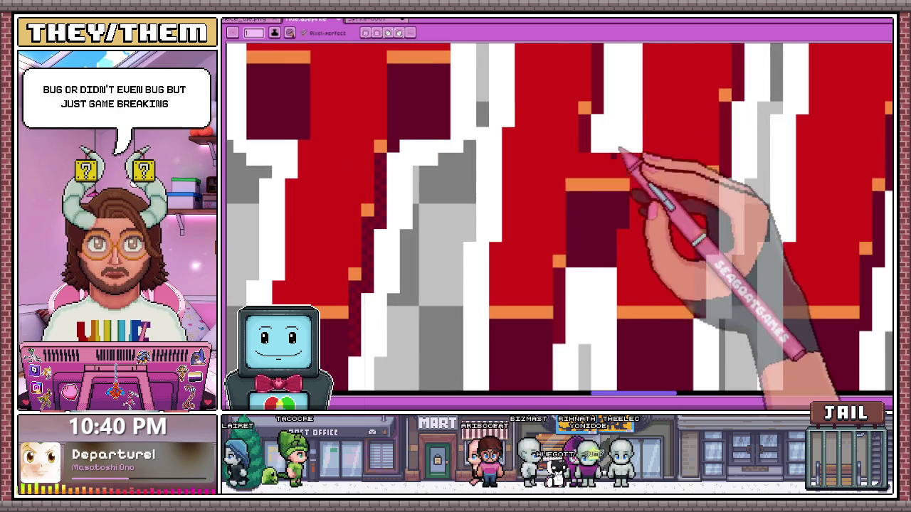
{"action": "scroll", "coordinate": [562, 327], "scroll_direction": "up", "scroll_amount": 1}
{"action": "scroll", "coordinate": [548, 278], "scroll_direction": "down", "scroll_amount": 1}
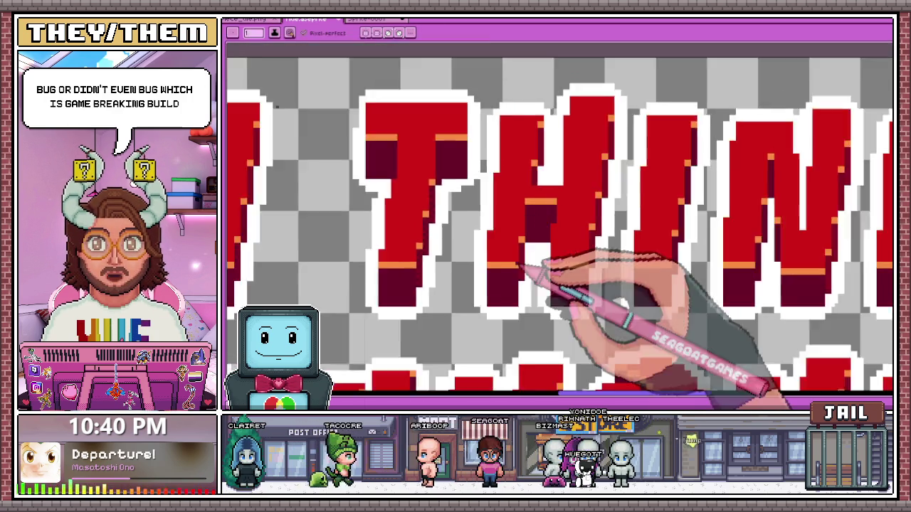
{"action": "scroll", "coordinate": [539, 284], "scroll_direction": "up", "scroll_amount": 1}
{"action": "scroll", "coordinate": [534, 296], "scroll_direction": "up", "scroll_amount": 1}
{"action": "left_click_drag", "start_coordinate": [534, 299], "coordinate": [516, 202]}
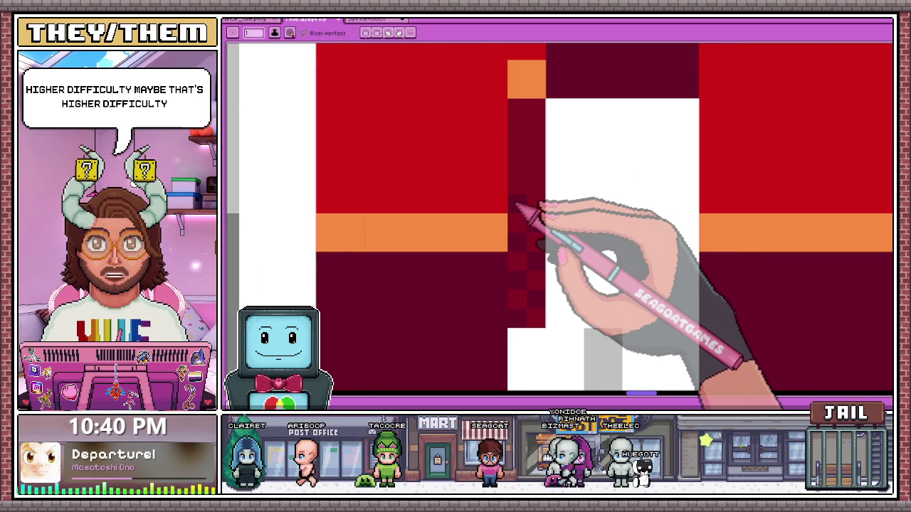
{"action": "mouse_move", "coordinate": [515, 205]}
{"action": "left_mouse_down"}
{"action": "mouse_move", "coordinate": [532, 178]}
{"action": "mouse_move", "coordinate": [545, 187]}
{"action": "left_mouse_up"}
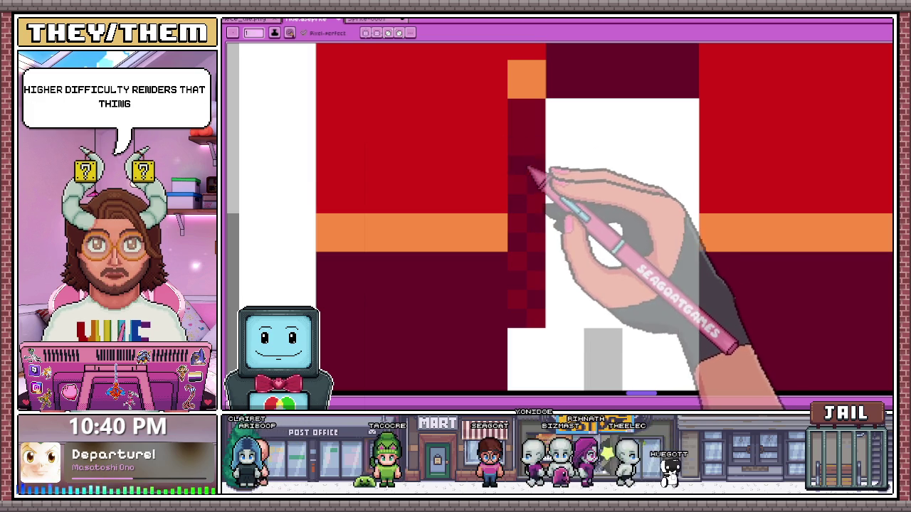
Continue the checkerboard dither up to the top of the shadow column.
{"action": "scroll", "coordinate": [527, 136], "scroll_direction": "down", "scroll_amount": 1}
{"action": "scroll", "coordinate": [457, 142], "scroll_direction": "down", "scroll_amount": 1}
{"action": "scroll", "coordinate": [533, 187], "scroll_direction": "up", "scroll_amount": 1}
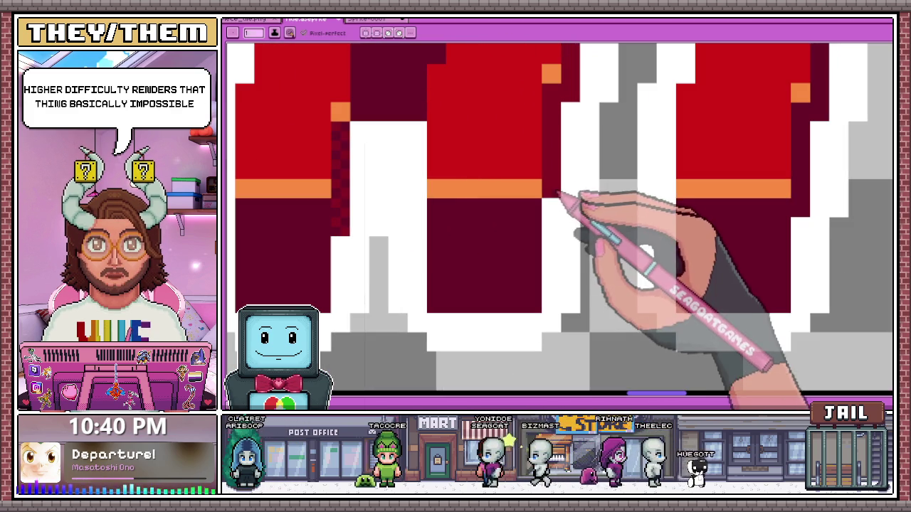
{"action": "left_click_drag", "start_coordinate": [551, 177], "coordinate": [549, 123]}
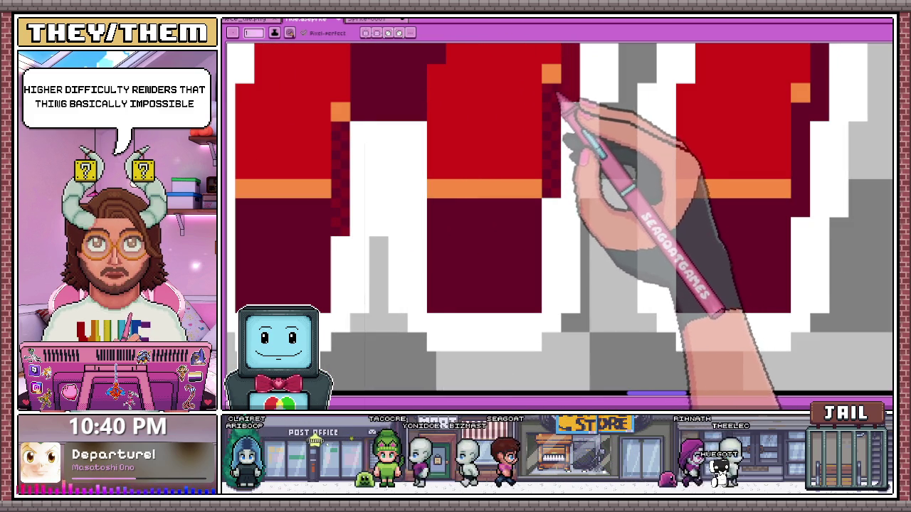
{"action": "scroll", "coordinate": [560, 114], "scroll_direction": "down", "scroll_amount": 1}
{"action": "scroll", "coordinate": [561, 121], "scroll_direction": "up", "scroll_amount": 2}
{"action": "scroll", "coordinate": [523, 151], "scroll_direction": "down", "scroll_amount": 1}
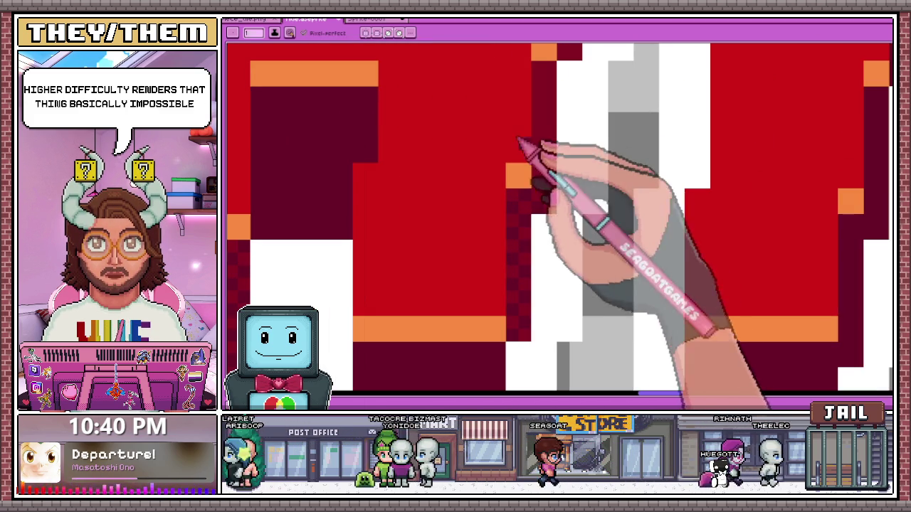
{"action": "mouse_move", "coordinate": [555, 152]}
{"action": "left_mouse_down"}
{"action": "mouse_move", "coordinate": [545, 138]}
{"action": "mouse_move", "coordinate": [559, 102]}
{"action": "mouse_move", "coordinate": [546, 84]}
{"action": "left_mouse_up"}
{"action": "scroll", "coordinate": [546, 84], "scroll_direction": "down", "scroll_amount": 2}
{"action": "scroll", "coordinate": [569, 100], "scroll_direction": "down", "scroll_amount": 1}
{"action": "scroll", "coordinate": [577, 128], "scroll_direction": "down", "scroll_amount": 2}
{"action": "scroll", "coordinate": [552, 116], "scroll_direction": "up", "scroll_amount": 2}
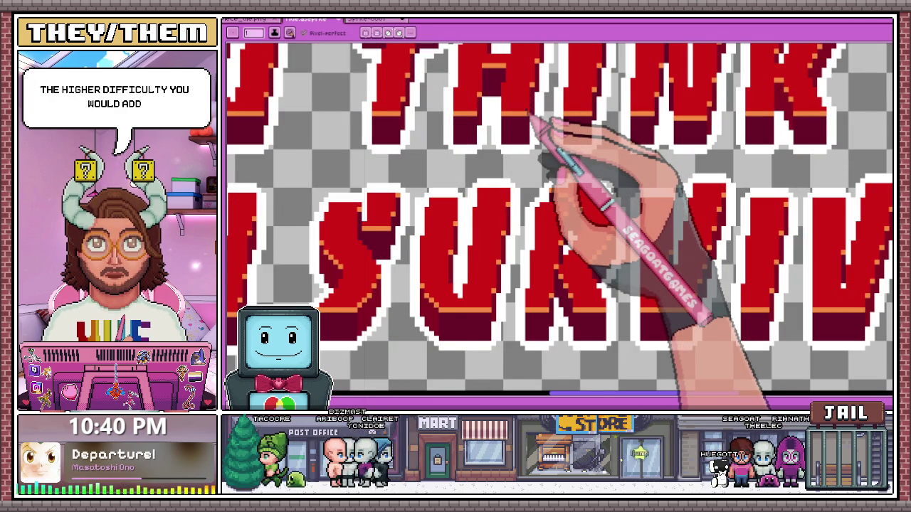
Touch up the lower shadow column with dark-red dither pixels and dither the next column's top.
{"action": "scroll", "coordinate": [530, 116], "scroll_direction": "down", "scroll_amount": 2}
{"action": "scroll", "coordinate": [484, 199], "scroll_direction": "up", "scroll_amount": 1}
{"action": "scroll", "coordinate": [483, 251], "scroll_direction": "up", "scroll_amount": 1}
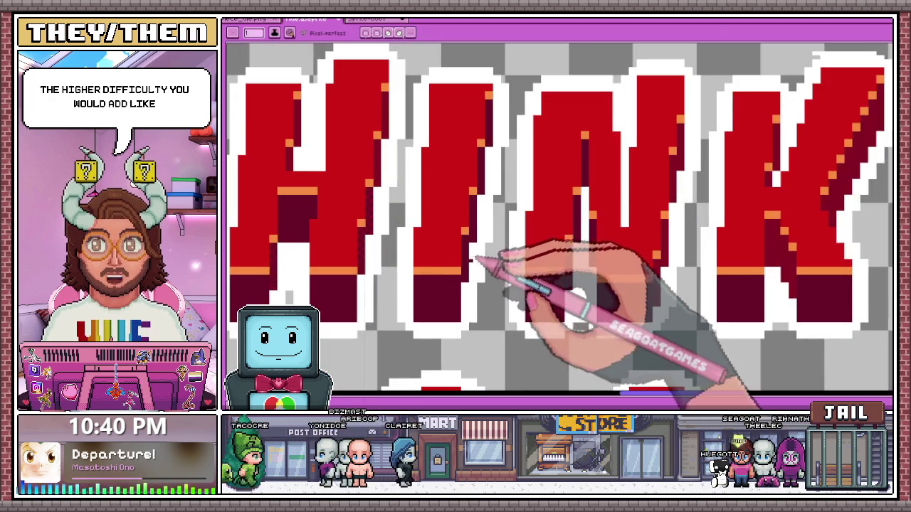
{"action": "scroll", "coordinate": [477, 253], "scroll_direction": "down", "scroll_amount": 1}
{"action": "scroll", "coordinate": [407, 193], "scroll_direction": "up", "scroll_amount": 1}
{"action": "scroll", "coordinate": [476, 250], "scroll_direction": "up", "scroll_amount": 2}
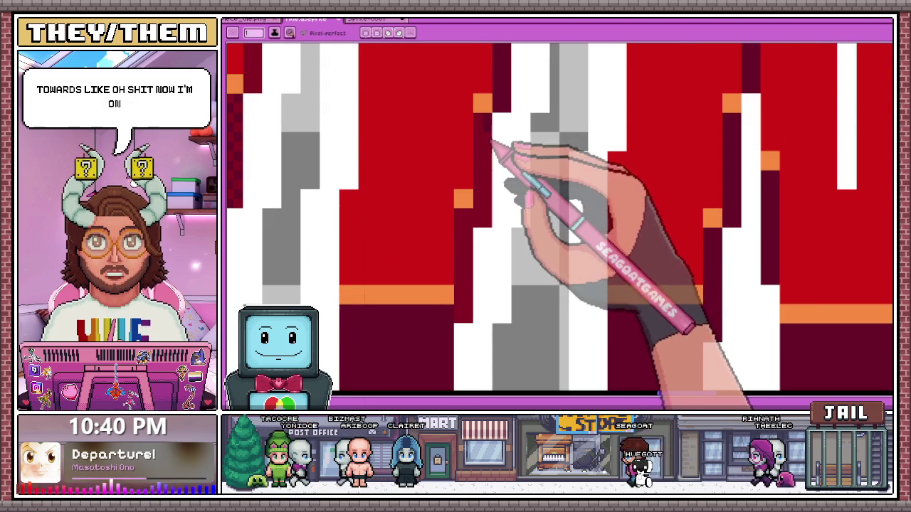
{"action": "scroll", "coordinate": [484, 213], "scroll_direction": "down", "scroll_amount": 1}
{"action": "scroll", "coordinate": [498, 125], "scroll_direction": "up", "scroll_amount": 1}
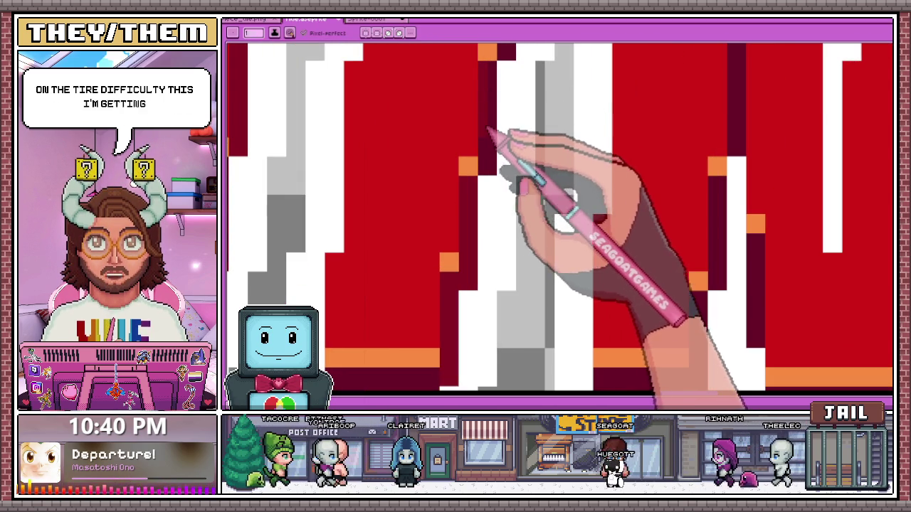
{"action": "scroll", "coordinate": [484, 213], "scroll_direction": "down", "scroll_amount": 2}
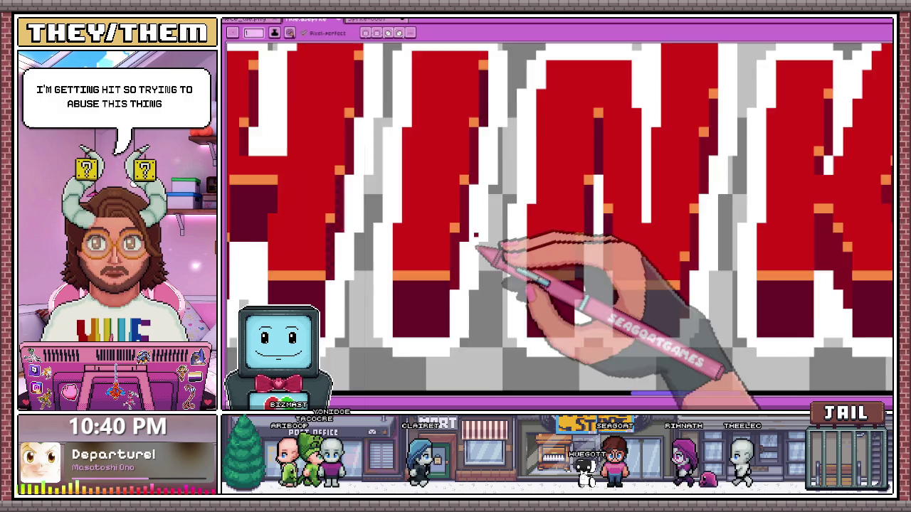
{"action": "scroll", "coordinate": [489, 138], "scroll_direction": "up", "scroll_amount": 1}
{"action": "scroll", "coordinate": [476, 127], "scroll_direction": "up", "scroll_amount": 2}
{"action": "left_click_drag", "start_coordinate": [473, 125], "coordinate": [483, 226]}
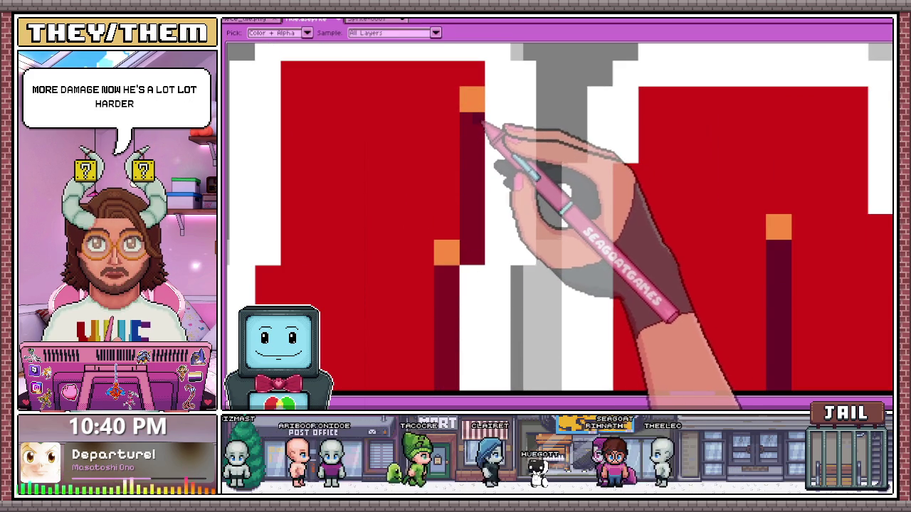
{"action": "left_click", "coordinate": [426, 156]}
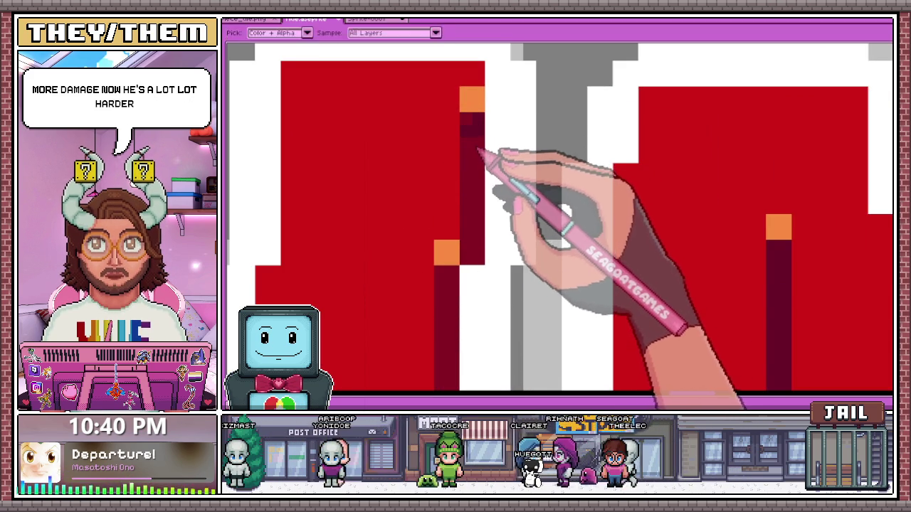
{"action": "left_click_drag", "start_coordinate": [478, 147], "coordinate": [469, 165]}
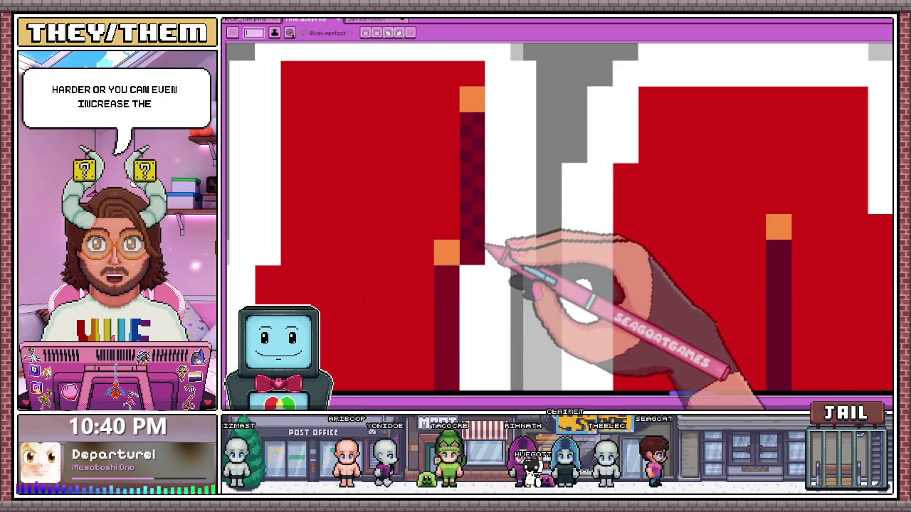
Sample the dark shading colour from the artwork with the eyedropper.
{"action": "scroll", "coordinate": [485, 247], "scroll_direction": "down", "scroll_amount": 2}
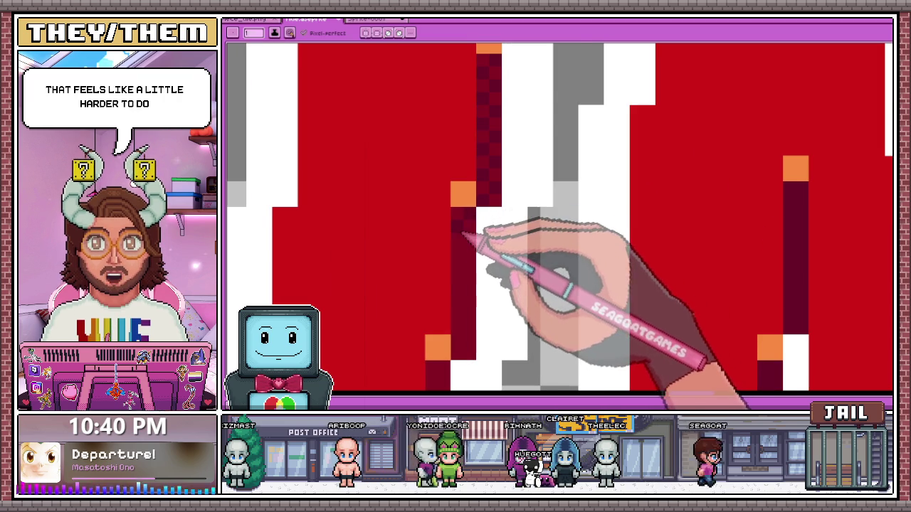
{"action": "scroll", "coordinate": [463, 232], "scroll_direction": "down", "scroll_amount": 2}
{"action": "scroll", "coordinate": [468, 239], "scroll_direction": "up", "scroll_amount": 2}
{"action": "scroll", "coordinate": [479, 237], "scroll_direction": "down", "scroll_amount": 2}
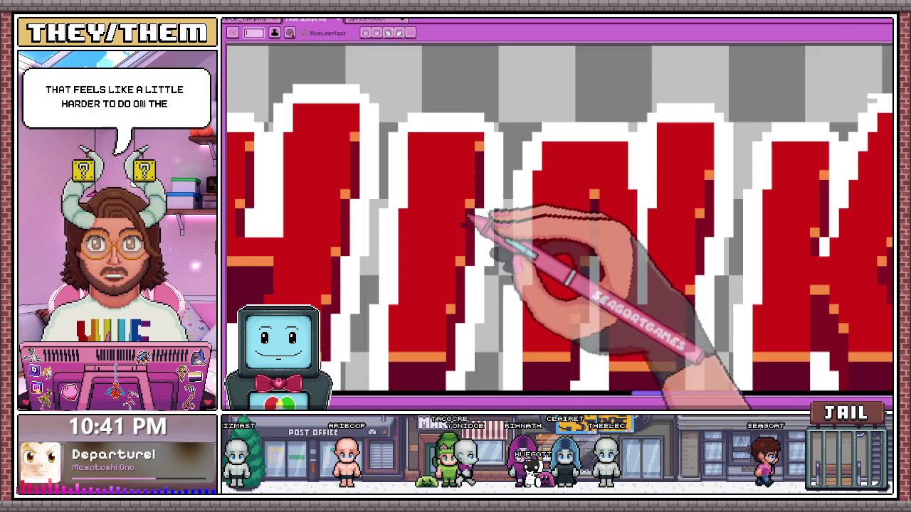
{"action": "scroll", "coordinate": [475, 233], "scroll_direction": "up", "scroll_amount": 2}
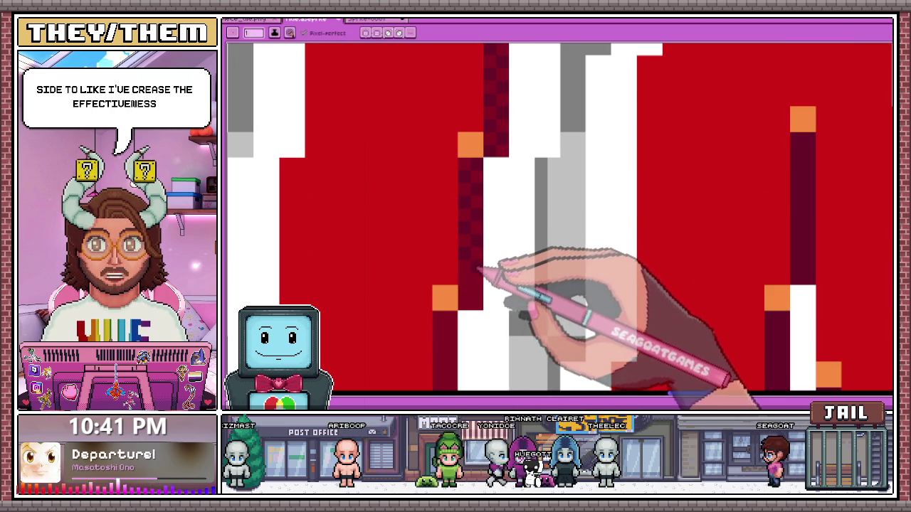
{"action": "scroll", "coordinate": [481, 271], "scroll_direction": "down", "scroll_amount": 2}
{"action": "scroll", "coordinate": [474, 232], "scroll_direction": "up", "scroll_amount": 2}
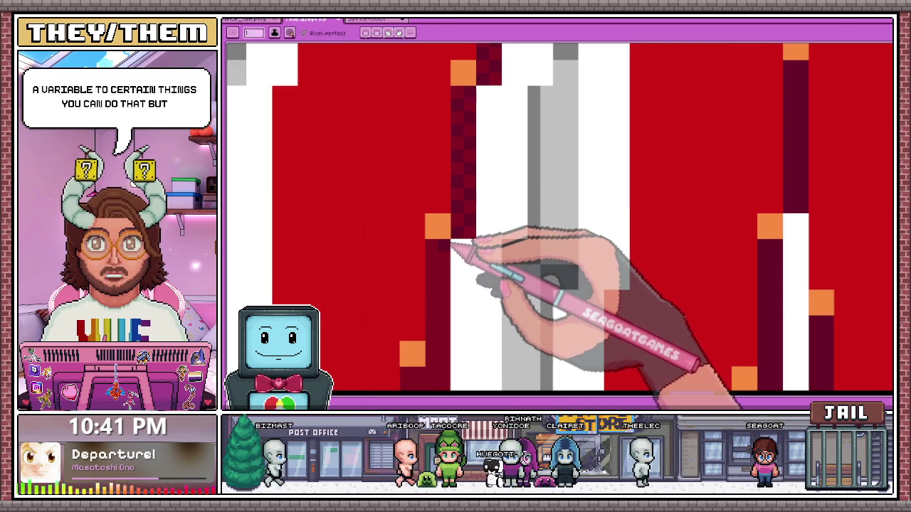
{"action": "scroll", "coordinate": [433, 189], "scroll_direction": "down", "scroll_amount": 2}
{"action": "scroll", "coordinate": [437, 229], "scroll_direction": "up", "scroll_amount": 2}
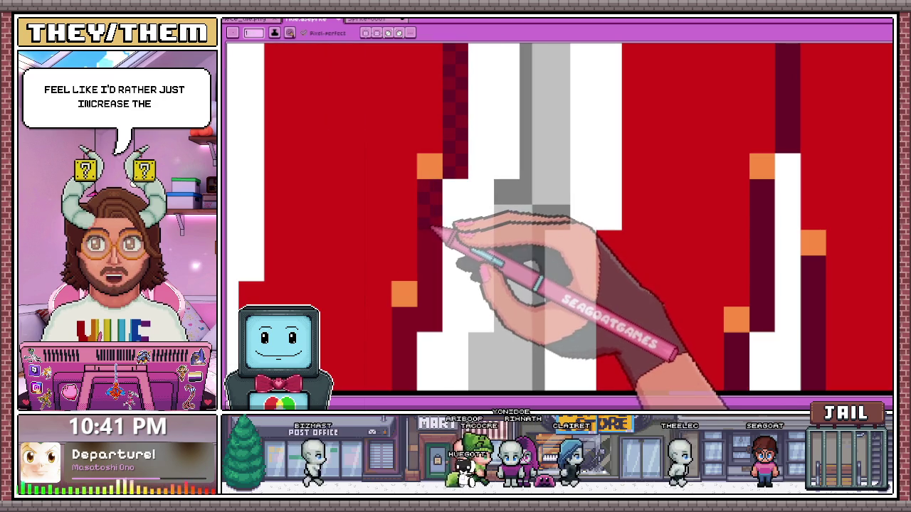
{"action": "scroll", "coordinate": [431, 235], "scroll_direction": "down", "scroll_amount": 2}
{"action": "scroll", "coordinate": [434, 242], "scroll_direction": "up", "scroll_amount": 2}
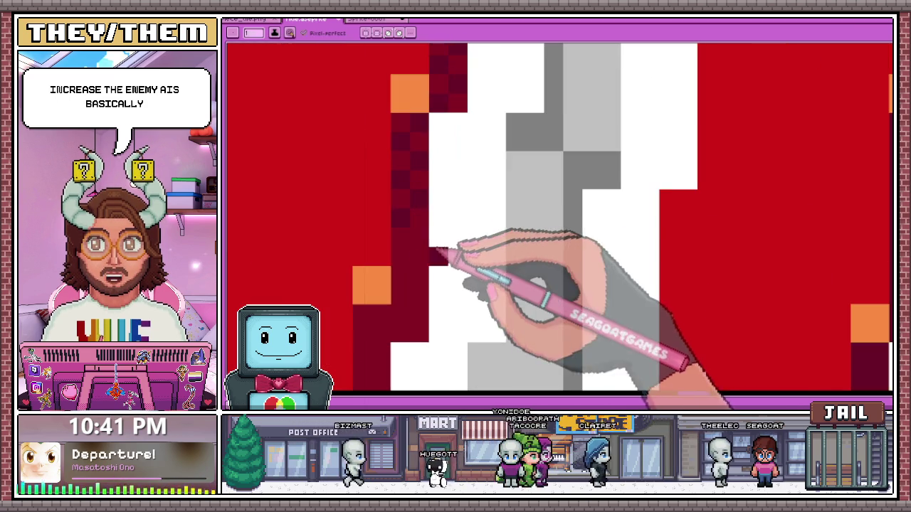
{"action": "scroll", "coordinate": [394, 231], "scroll_direction": "down", "scroll_amount": 2}
{"action": "scroll", "coordinate": [413, 217], "scroll_direction": "up", "scroll_amount": 3}
{"action": "scroll", "coordinate": [430, 201], "scroll_direction": "up", "scroll_amount": 2}
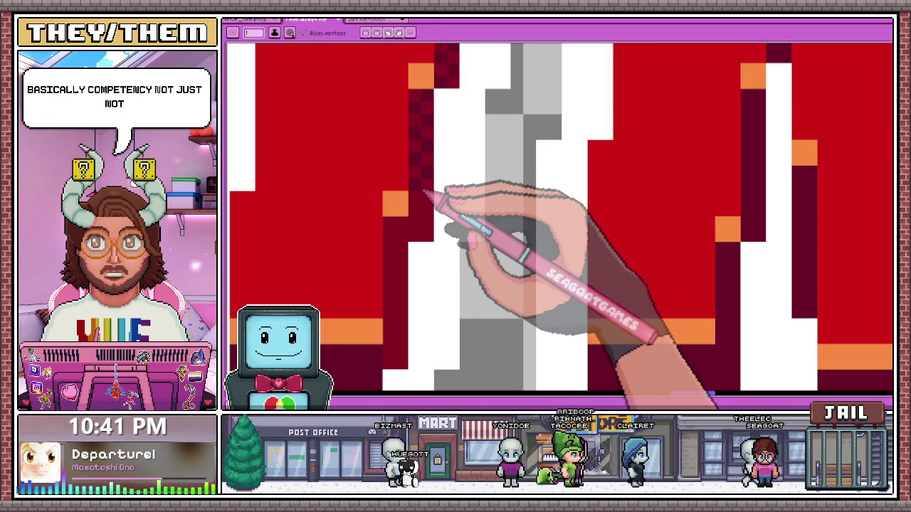
{"action": "key", "text": "i"}
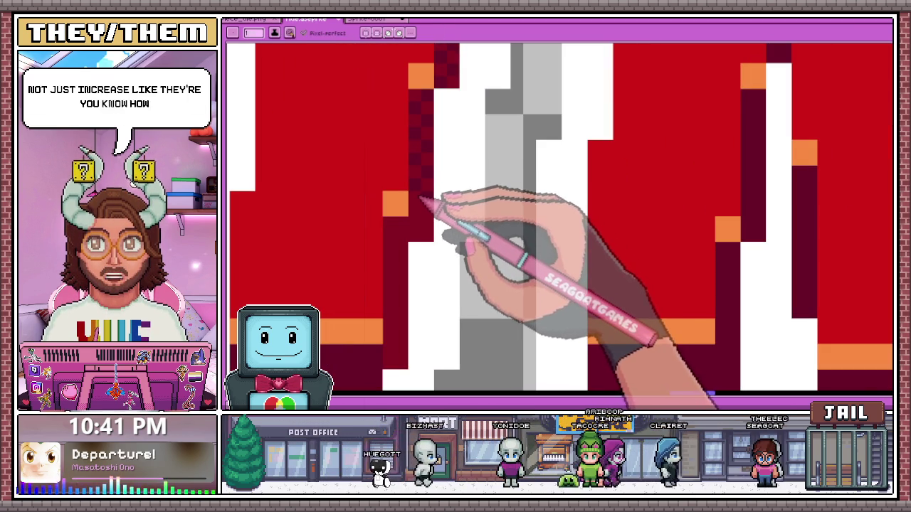
{"action": "left_click", "coordinate": [431, 207], "text": "alt"}
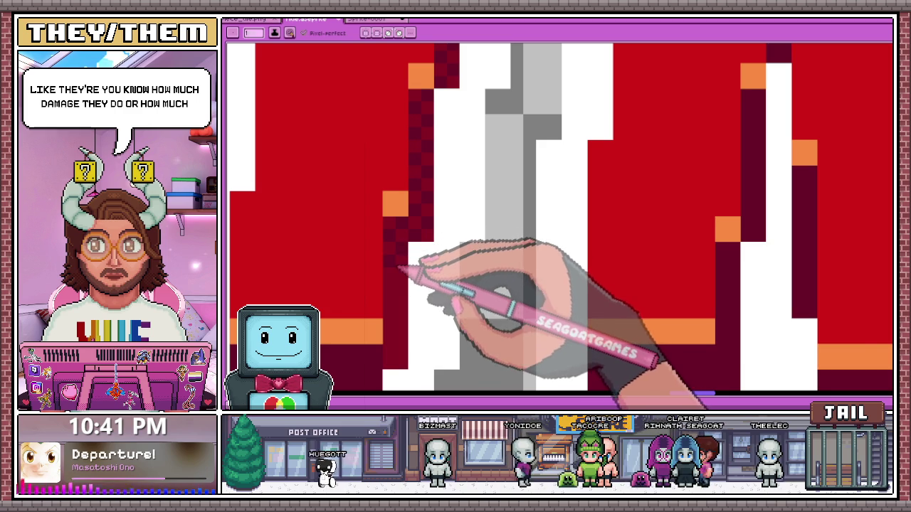
{"action": "scroll", "coordinate": [407, 269], "scroll_direction": "down", "scroll_amount": 3}
{"action": "scroll", "coordinate": [406, 264], "scroll_direction": "up", "scroll_amount": 3}
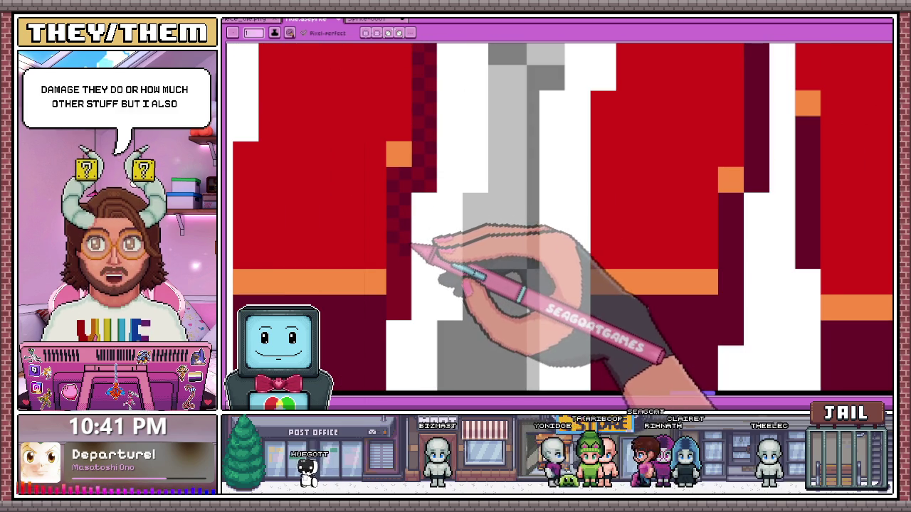
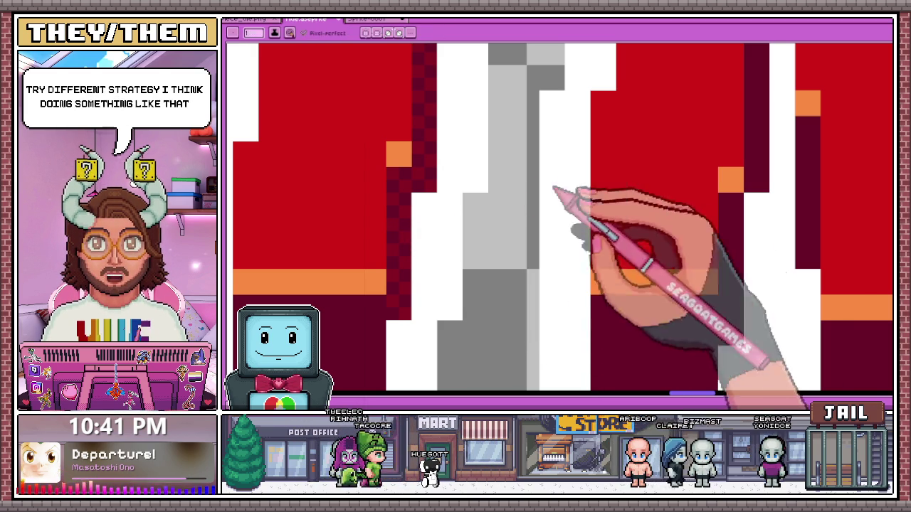
Zoom in on the red title letters and sample colours from their shaded edges.
{"action": "scroll", "coordinate": [711, 305], "scroll_direction": "down", "scroll_amount": 1}
{"action": "scroll", "coordinate": [647, 292], "scroll_direction": "down", "scroll_amount": 2}
{"action": "scroll", "coordinate": [569, 296], "scroll_direction": "up", "scroll_amount": 3}
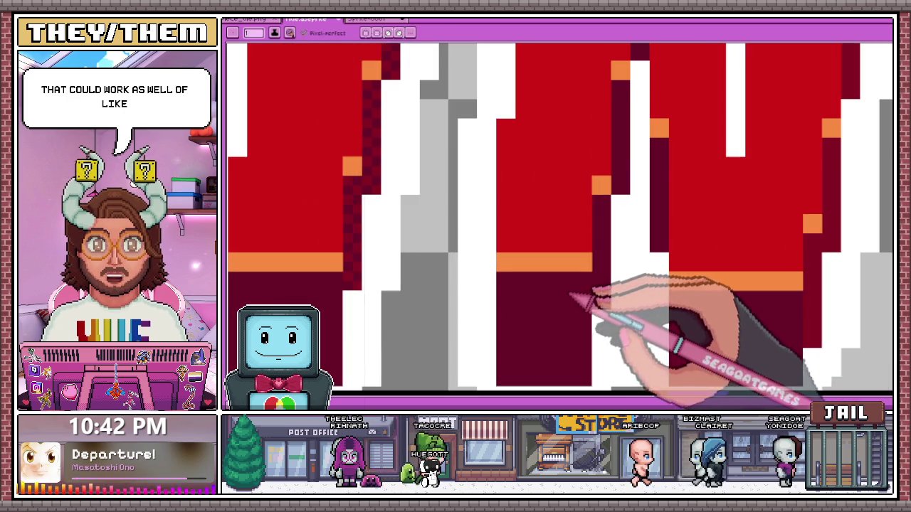
{"action": "scroll", "coordinate": [608, 298], "scroll_direction": "up", "scroll_amount": 1}
{"action": "scroll", "coordinate": [605, 295], "scroll_direction": "up", "scroll_amount": 1}
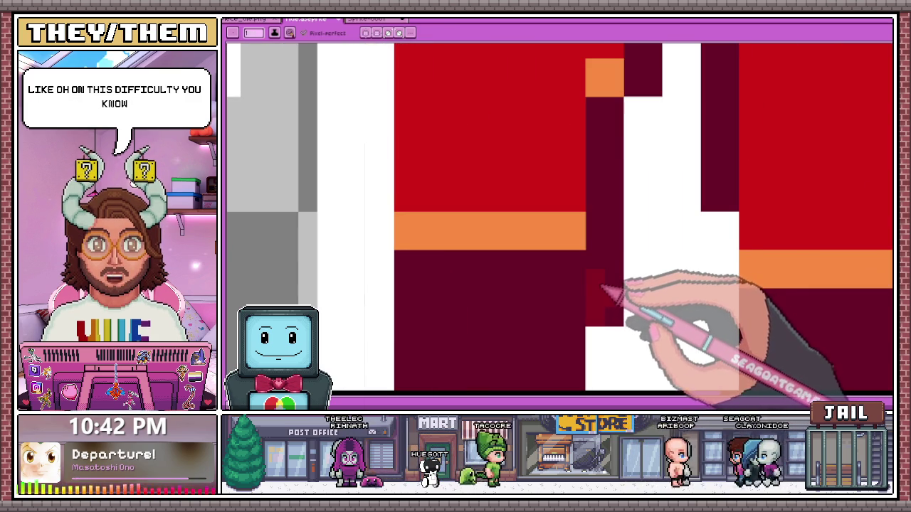
{"action": "key", "text": "i"}
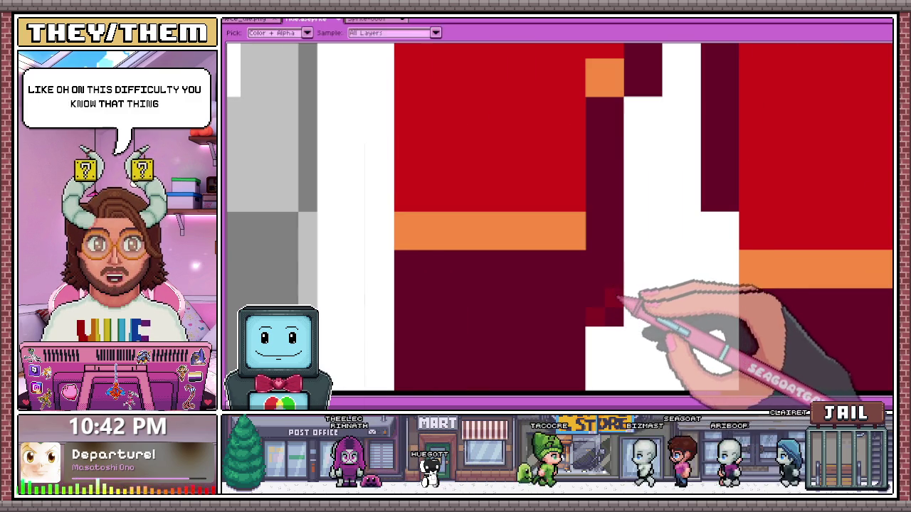
{"action": "scroll", "coordinate": [609, 259], "scroll_direction": "down", "scroll_amount": 1}
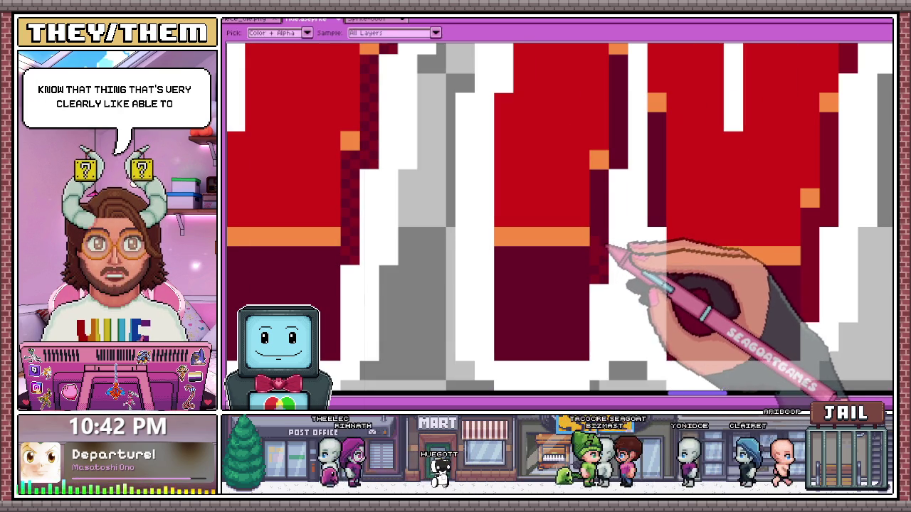
{"action": "key", "text": "b"}
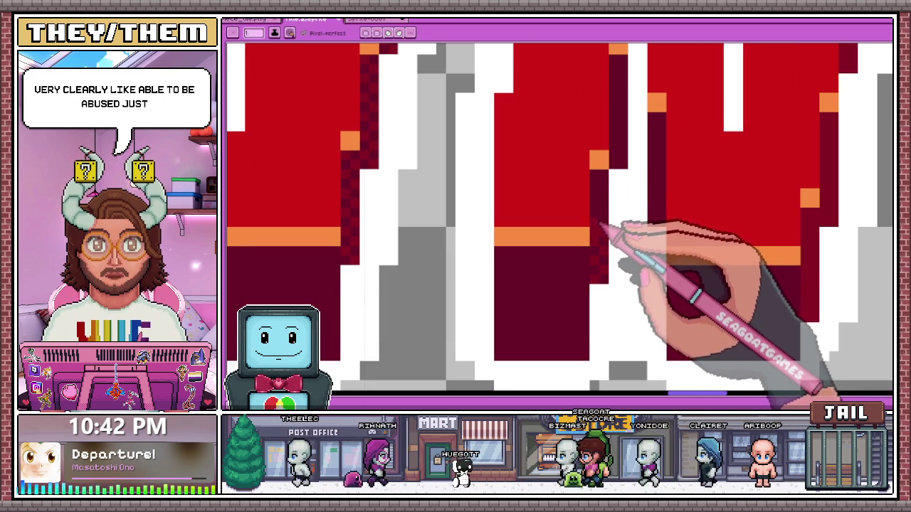
{"action": "scroll", "coordinate": [601, 226], "scroll_direction": "up", "scroll_amount": 1}
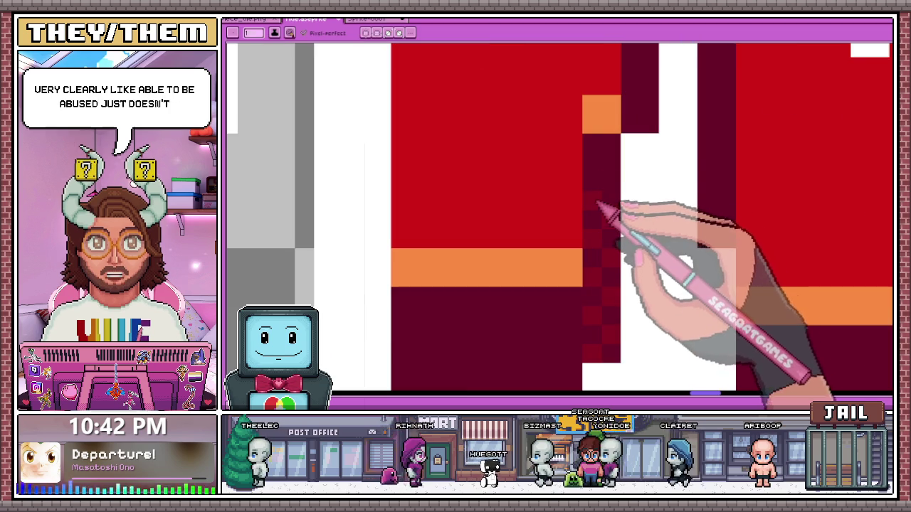
{"action": "scroll", "coordinate": [541, 213], "scroll_direction": "down", "scroll_amount": 2}
{"action": "scroll", "coordinate": [506, 235], "scroll_direction": "up", "scroll_amount": 1}
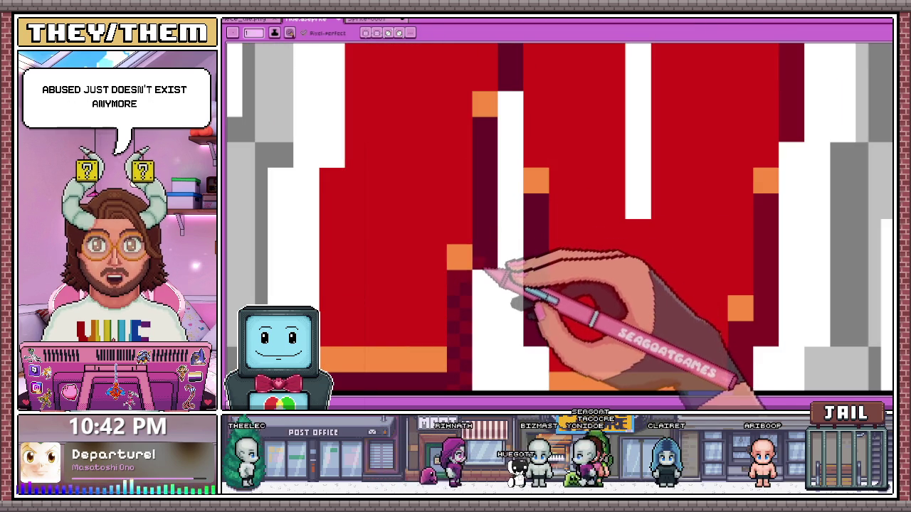
{"action": "key", "text": "i"}
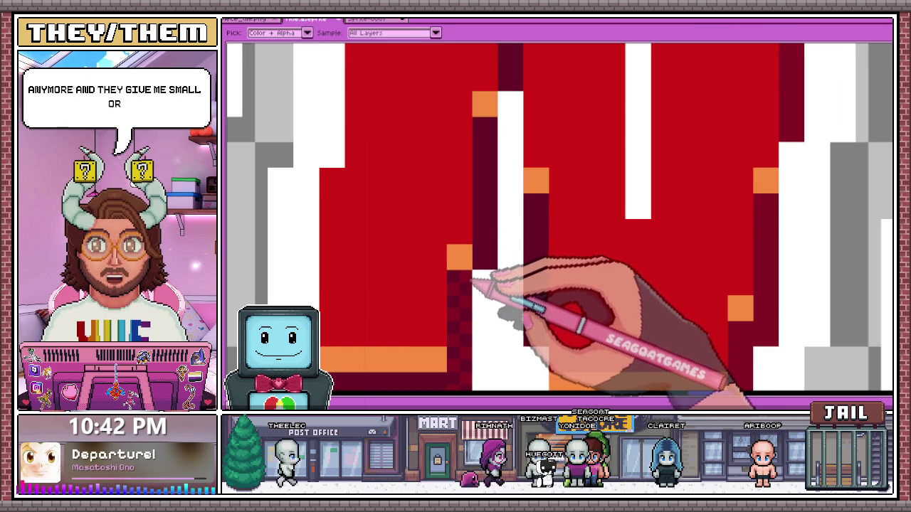
{"action": "key", "text": "b"}
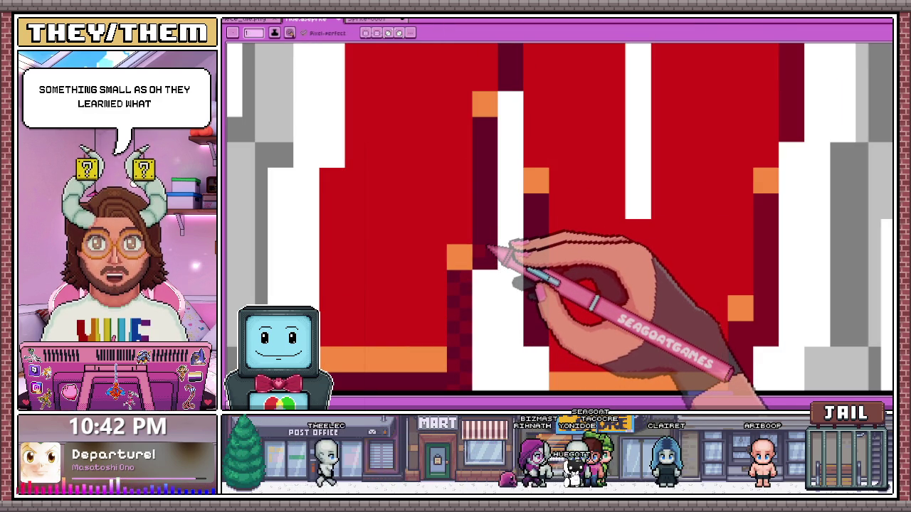
Place a dark red checkerboard dither pixel beside the orange block on the letter edge.
{"action": "key", "text": "i"}
{"action": "key", "text": "b"}
{"action": "left_click", "coordinate": [466, 263]}
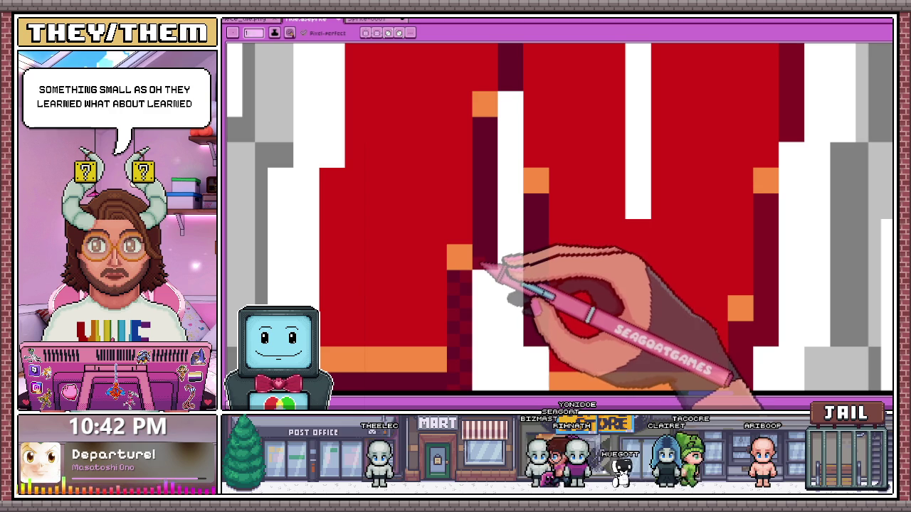
{"action": "key", "text": "i"}
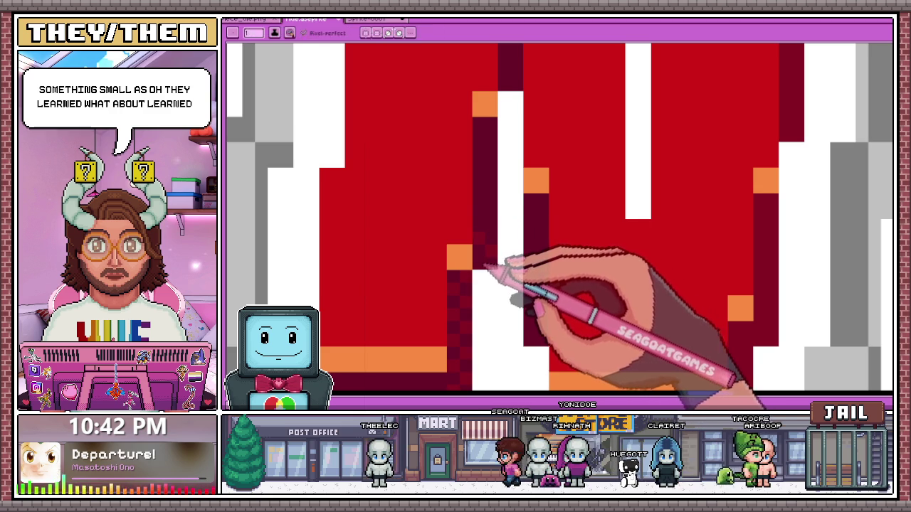
{"action": "key", "text": "i"}
{"action": "key", "text": "b"}
{"action": "key", "text": "i"}
{"action": "key", "text": "b"}
{"action": "key", "text": "i"}
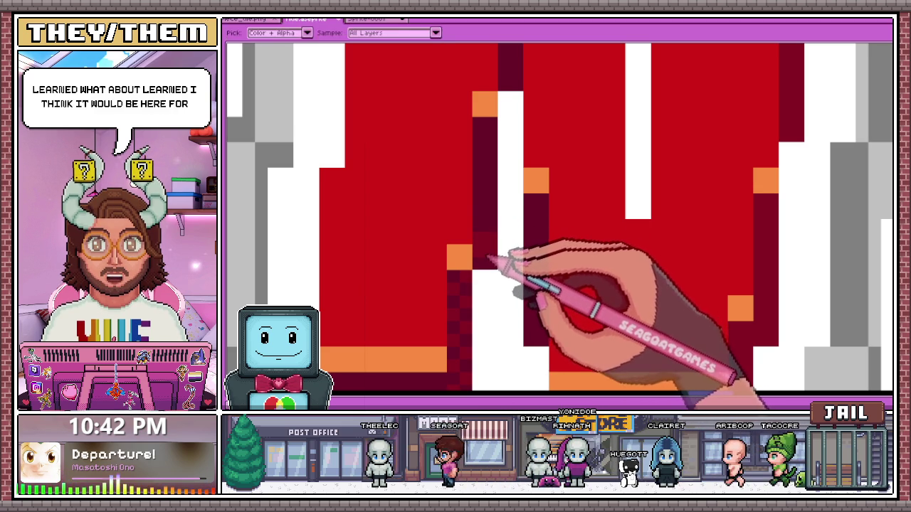
{"action": "key", "text": "b"}
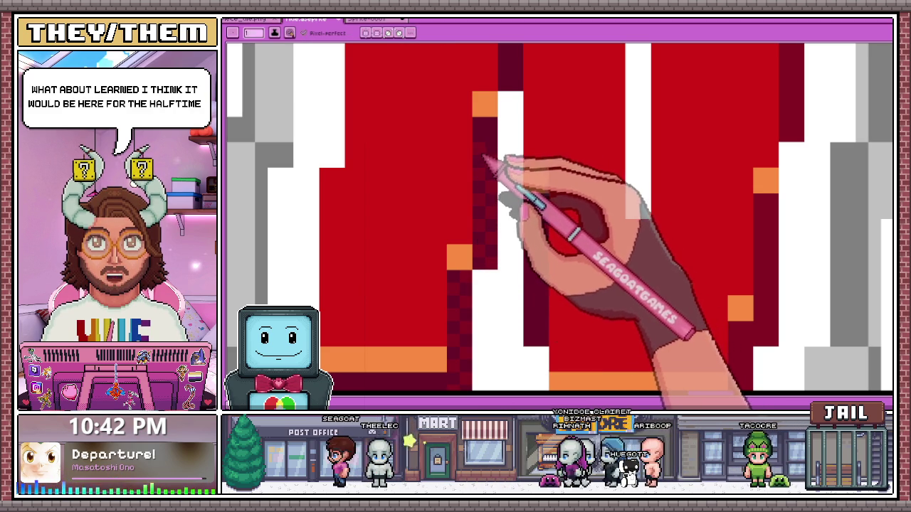
{"action": "scroll", "coordinate": [491, 149], "scroll_direction": "down", "scroll_amount": 2}
{"action": "scroll", "coordinate": [494, 164], "scroll_direction": "down", "scroll_amount": 3}
{"action": "scroll", "coordinate": [508, 133], "scroll_direction": "up", "scroll_amount": 3}
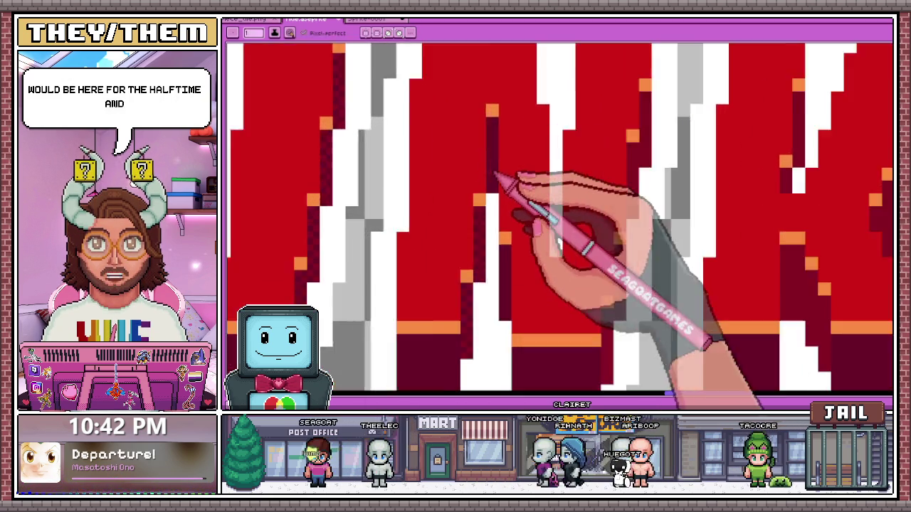
{"action": "scroll", "coordinate": [498, 179], "scroll_direction": "down", "scroll_amount": 1}
{"action": "scroll", "coordinate": [513, 152], "scroll_direction": "down", "scroll_amount": 1}
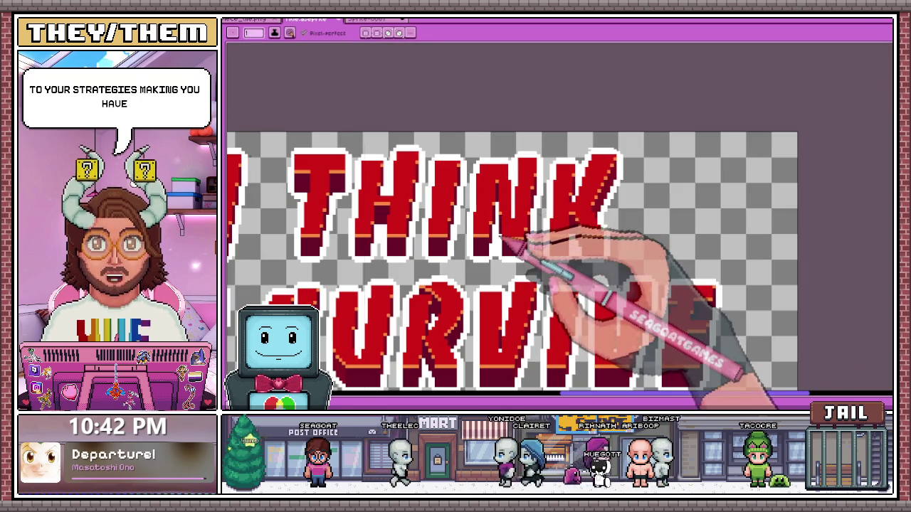
Draw an orange highlight line along the top edge of a letter in the red word YOU.
{"action": "scroll", "coordinate": [569, 244], "scroll_direction": "up", "scroll_amount": 1}
{"action": "scroll", "coordinate": [512, 245], "scroll_direction": "down", "scroll_amount": 2}
{"action": "scroll", "coordinate": [562, 232], "scroll_direction": "down", "scroll_amount": 2}
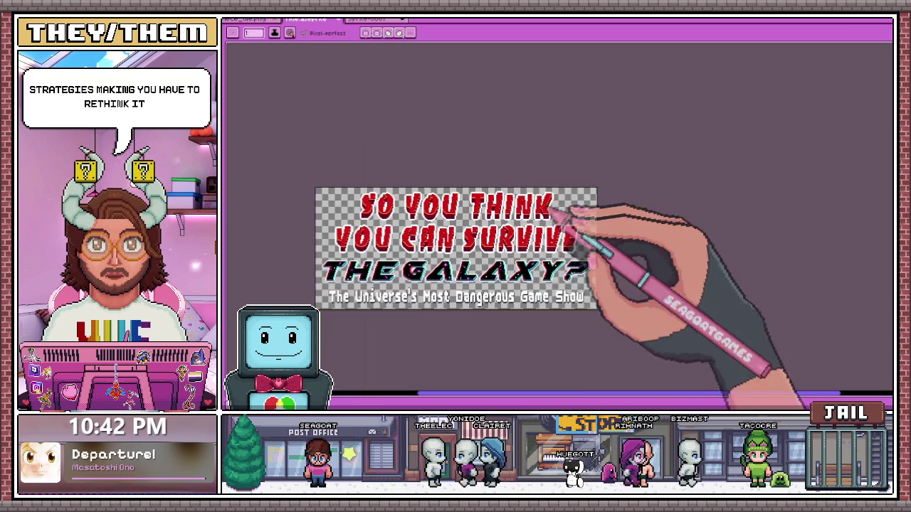
{"action": "scroll", "coordinate": [533, 249], "scroll_direction": "up", "scroll_amount": 2}
{"action": "scroll", "coordinate": [384, 187], "scroll_direction": "down", "scroll_amount": 2}
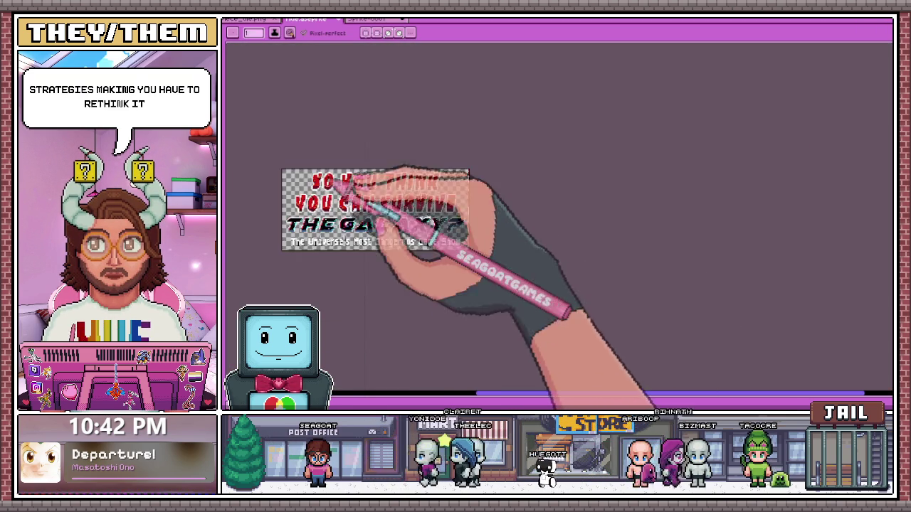
{"action": "scroll", "coordinate": [405, 188], "scroll_direction": "up", "scroll_amount": 2}
{"action": "scroll", "coordinate": [471, 203], "scroll_direction": "up", "scroll_amount": 2}
{"action": "scroll", "coordinate": [471, 203], "scroll_direction": "up", "scroll_amount": 1}
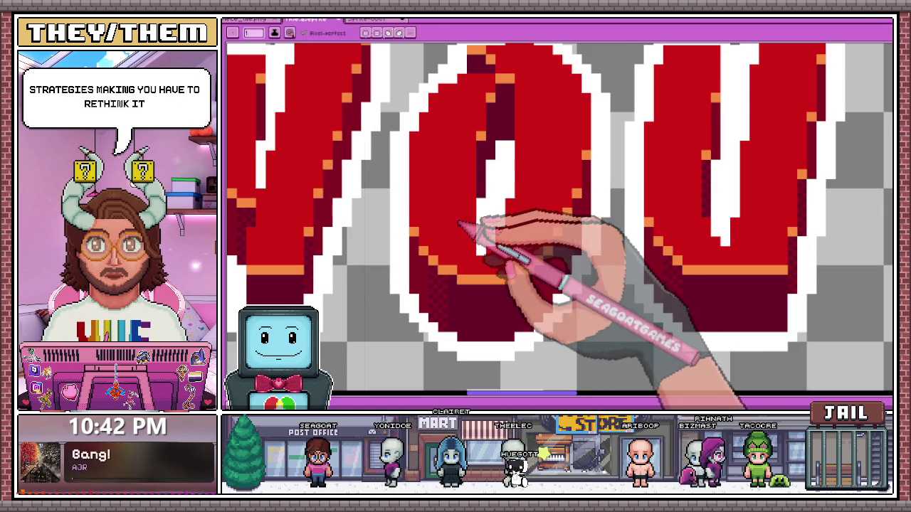
{"action": "scroll", "coordinate": [535, 146], "scroll_direction": "down", "scroll_amount": 2}
{"action": "scroll", "coordinate": [537, 203], "scroll_direction": "down", "scroll_amount": 2}
{"action": "scroll", "coordinate": [533, 284], "scroll_direction": "up", "scroll_amount": 2}
{"action": "scroll", "coordinate": [451, 240], "scroll_direction": "up", "scroll_amount": 1}
{"action": "scroll", "coordinate": [456, 215], "scroll_direction": "up", "scroll_amount": 1}
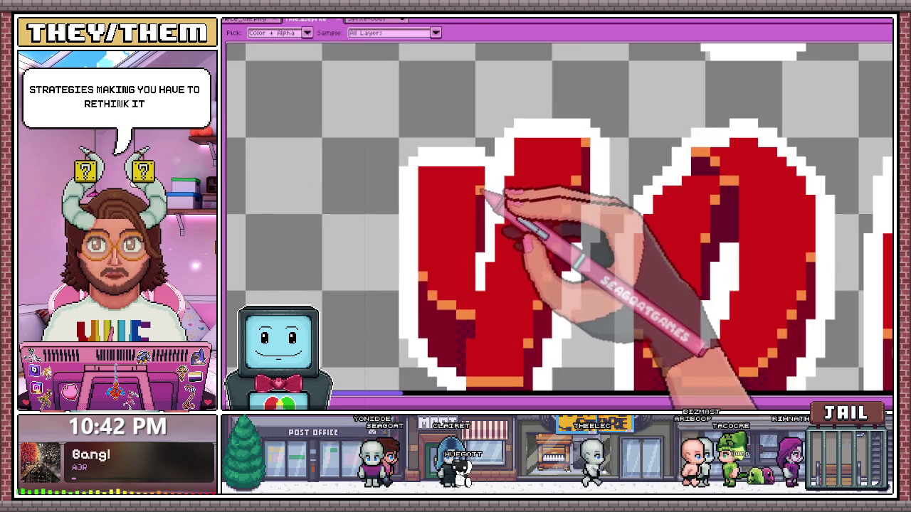
{"action": "scroll", "coordinate": [463, 178], "scroll_direction": "up", "scroll_amount": 1}
{"action": "scroll", "coordinate": [383, 152], "scroll_direction": "up", "scroll_amount": 1}
{"action": "mouse_move", "coordinate": [396, 162]}
{"action": "left_mouse_down"}
{"action": "mouse_move", "coordinate": [513, 150]}
{"action": "mouse_move", "coordinate": [370, 153]}
{"action": "left_mouse_up"}
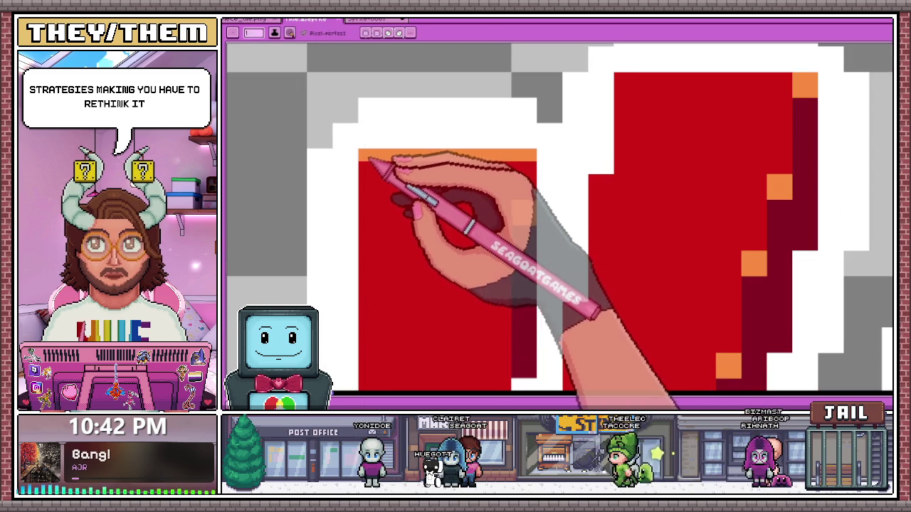
Zoom back out to review the highlighted YOU lettering.
{"action": "scroll", "coordinate": [498, 187], "scroll_direction": "down", "scroll_amount": 1}
{"action": "scroll", "coordinate": [533, 204], "scroll_direction": "down", "scroll_amount": 1}
{"action": "scroll", "coordinate": [542, 228], "scroll_direction": "down", "scroll_amount": 1}
{"action": "scroll", "coordinate": [539, 234], "scroll_direction": "down", "scroll_amount": 1}
{"action": "scroll", "coordinate": [540, 238], "scroll_direction": "up", "scroll_amount": 1}
{"action": "scroll", "coordinate": [523, 221], "scroll_direction": "up", "scroll_amount": 2}
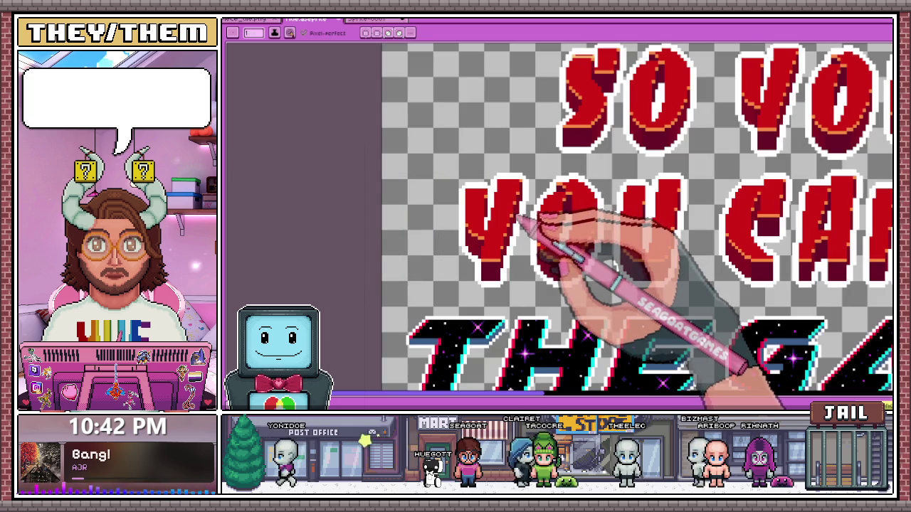
{"action": "scroll", "coordinate": [502, 212], "scroll_direction": "down", "scroll_amount": 2}
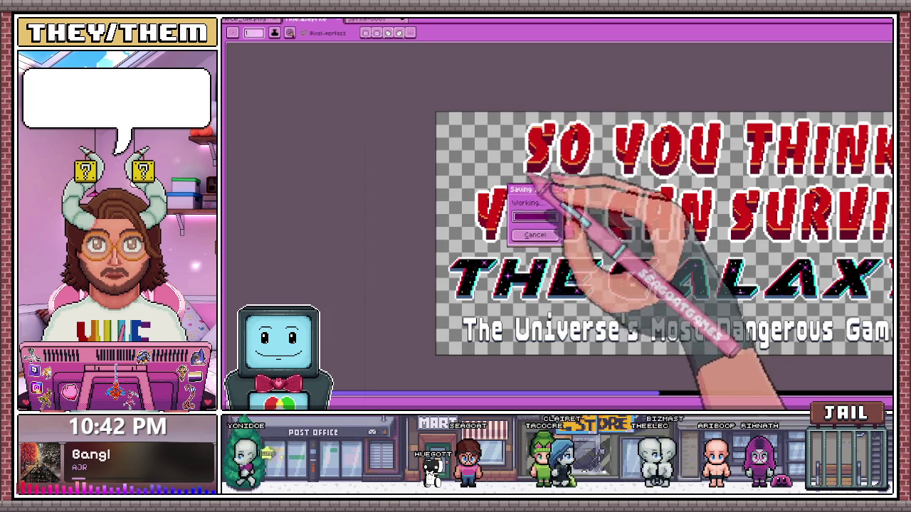
{"action": "scroll", "coordinate": [475, 225], "scroll_direction": "up", "scroll_amount": 3}
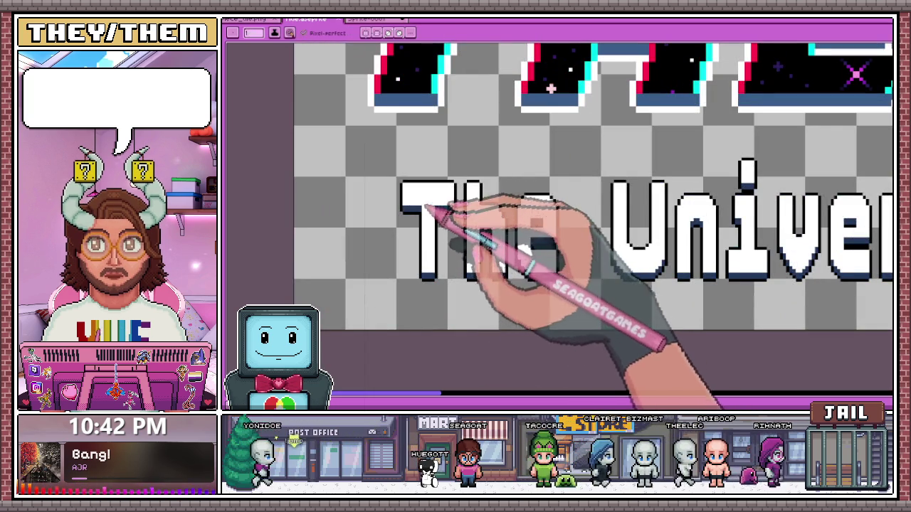
Fill the T, h and e of 'The' and the i of 'Universe' with light grey.
{"action": "key", "text": "b"}
{"action": "key", "text": "g"}
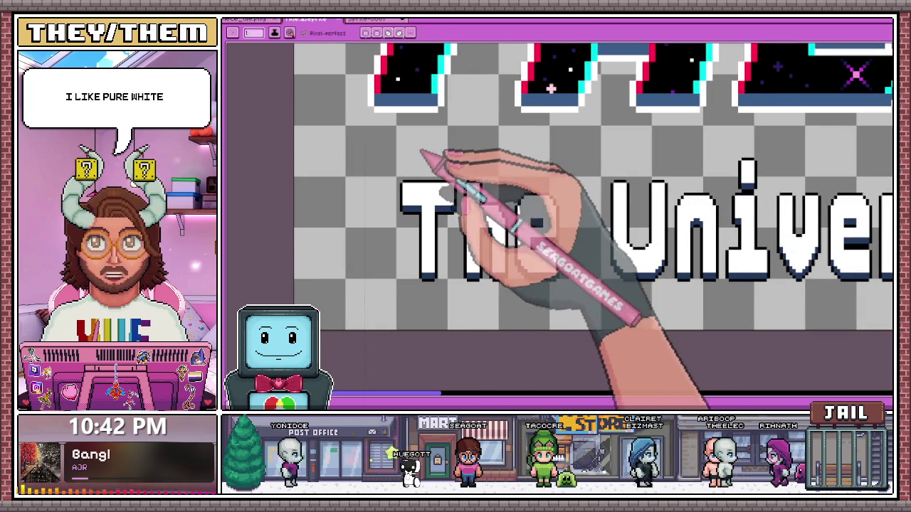
{"action": "left_click", "coordinate": [432, 213]}
{"action": "left_click", "coordinate": [498, 213]}
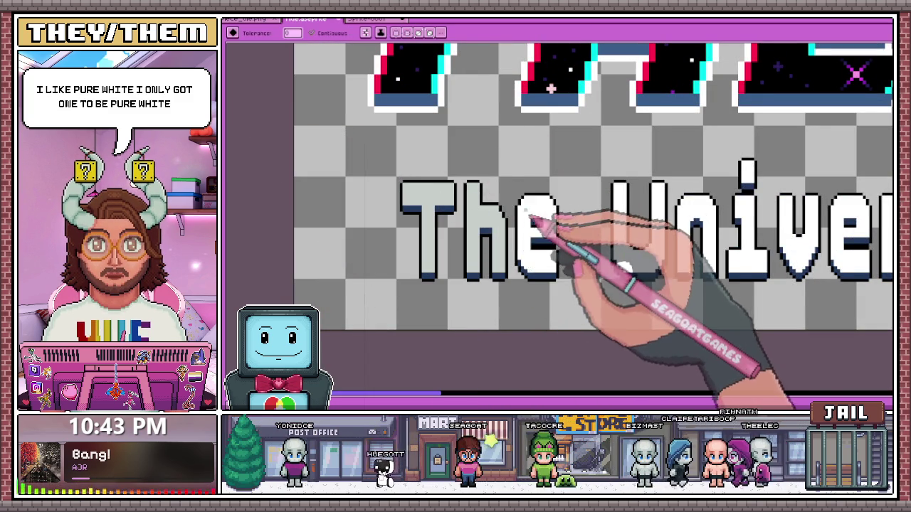
{"action": "left_click", "coordinate": [528, 219]}
{"action": "scroll", "coordinate": [528, 219], "scroll_direction": "down", "scroll_amount": 2}
{"action": "scroll", "coordinate": [555, 221], "scroll_direction": "up", "scroll_amount": 2}
{"action": "left_click", "coordinate": [669, 214]}
Zoom around the subtitle and fill the s of 'Universe's' light blue.
{"action": "scroll", "coordinate": [641, 213], "scroll_direction": "down", "scroll_amount": 2}
{"action": "scroll", "coordinate": [555, 221], "scroll_direction": "up", "scroll_amount": 2}
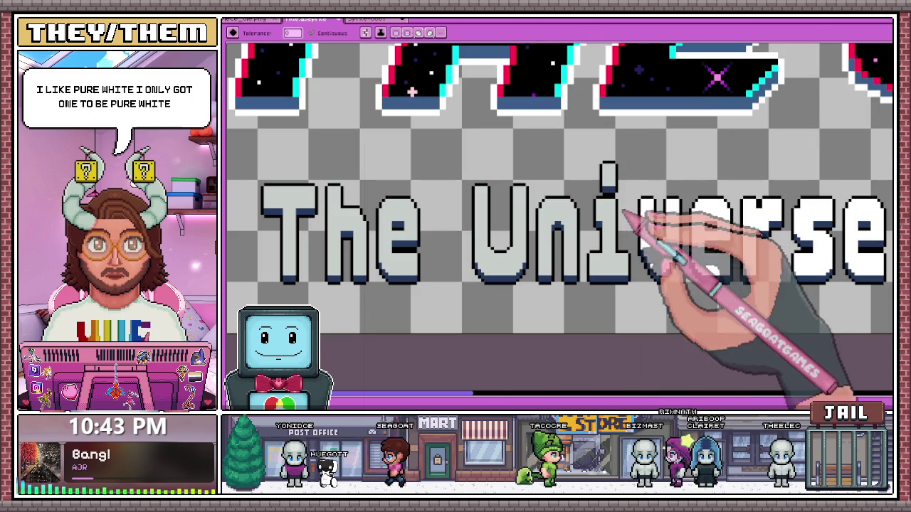
{"action": "scroll", "coordinate": [654, 233], "scroll_direction": "down", "scroll_amount": 2}
{"action": "scroll", "coordinate": [463, 264], "scroll_direction": "up", "scroll_amount": 1}
{"action": "scroll", "coordinate": [386, 193], "scroll_direction": "up", "scroll_amount": 1}
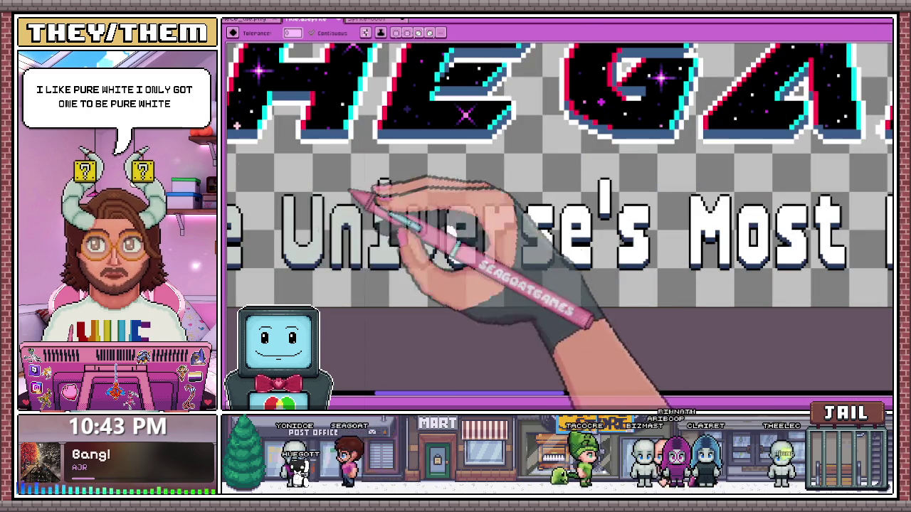
{"action": "scroll", "coordinate": [459, 246], "scroll_direction": "up", "scroll_amount": 2}
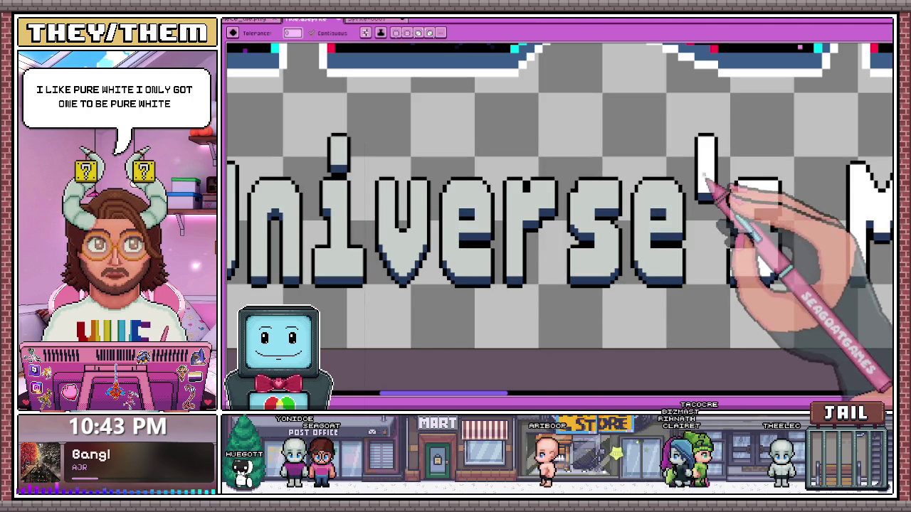
{"action": "scroll", "coordinate": [458, 260], "scroll_direction": "down", "scroll_amount": 3}
{"action": "scroll", "coordinate": [603, 235], "scroll_direction": "up", "scroll_amount": 2}
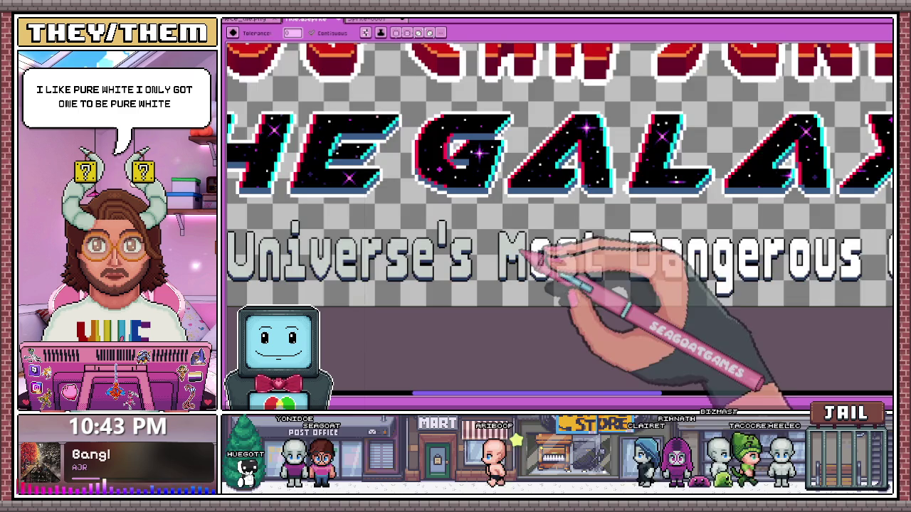
{"action": "scroll", "coordinate": [555, 253], "scroll_direction": "up", "scroll_amount": 2}
{"action": "scroll", "coordinate": [612, 263], "scroll_direction": "down", "scroll_amount": 2}
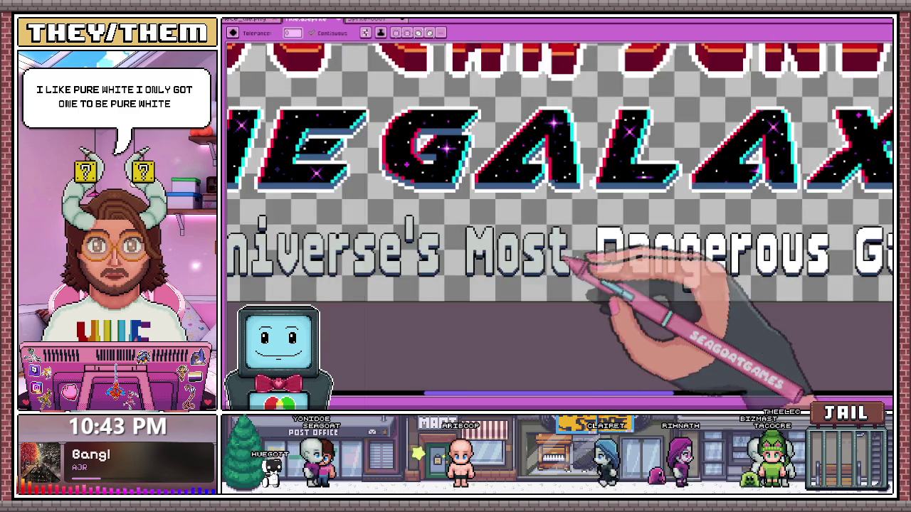
{"action": "scroll", "coordinate": [608, 262], "scroll_direction": "up", "scroll_amount": 1}
{"action": "scroll", "coordinate": [541, 245], "scroll_direction": "down", "scroll_amount": 3}
{"action": "scroll", "coordinate": [505, 235], "scroll_direction": "up", "scroll_amount": 2}
{"action": "scroll", "coordinate": [513, 236], "scroll_direction": "up", "scroll_amount": 3}
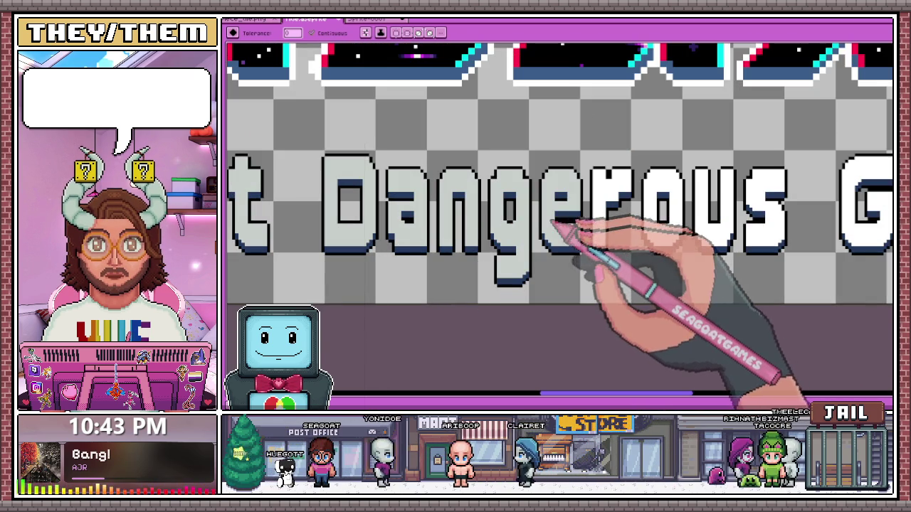
{"action": "scroll", "coordinate": [641, 218], "scroll_direction": "down", "scroll_amount": 3}
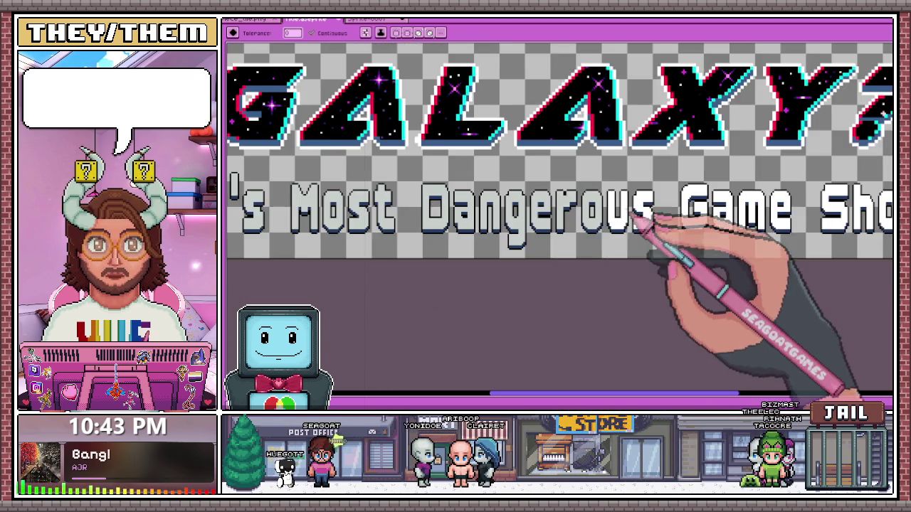
{"action": "scroll", "coordinate": [632, 216], "scroll_direction": "up", "scroll_amount": 2}
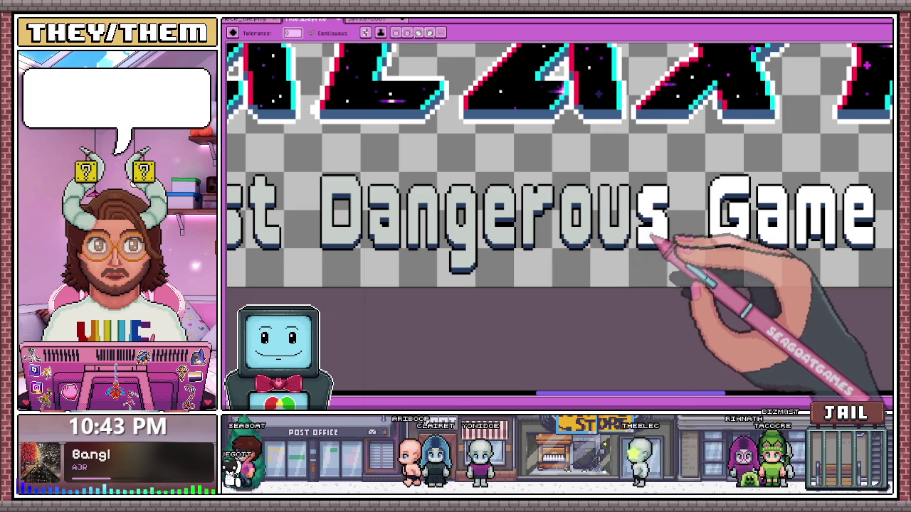
{"action": "scroll", "coordinate": [653, 238], "scroll_direction": "down", "scroll_amount": 3}
{"action": "scroll", "coordinate": [610, 207], "scroll_direction": "up", "scroll_amount": 3}
{"action": "scroll", "coordinate": [335, 209], "scroll_direction": "up", "scroll_amount": 1}
{"action": "scroll", "coordinate": [299, 206], "scroll_direction": "down", "scroll_amount": 1}
{"action": "scroll", "coordinate": [299, 207], "scroll_direction": "up", "scroll_amount": 1}
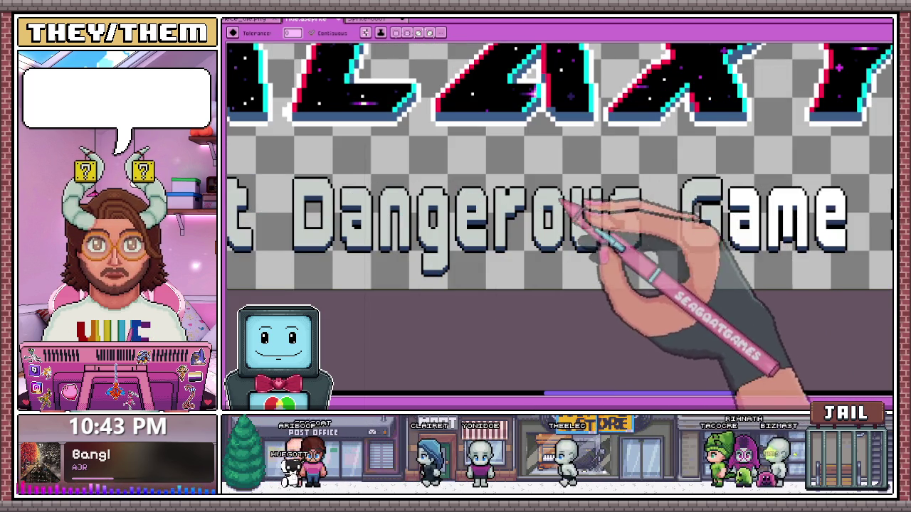
{"action": "scroll", "coordinate": [701, 204], "scroll_direction": "down", "scroll_amount": 2}
{"action": "scroll", "coordinate": [854, 203], "scroll_direction": "up", "scroll_amount": 2}
{"action": "scroll", "coordinate": [545, 207], "scroll_direction": "down", "scroll_amount": 1}
{"action": "scroll", "coordinate": [544, 206], "scroll_direction": "down", "scroll_amount": 1}
{"action": "scroll", "coordinate": [579, 214], "scroll_direction": "up", "scroll_amount": 1}
{"action": "scroll", "coordinate": [416, 222], "scroll_direction": "down", "scroll_amount": 3}
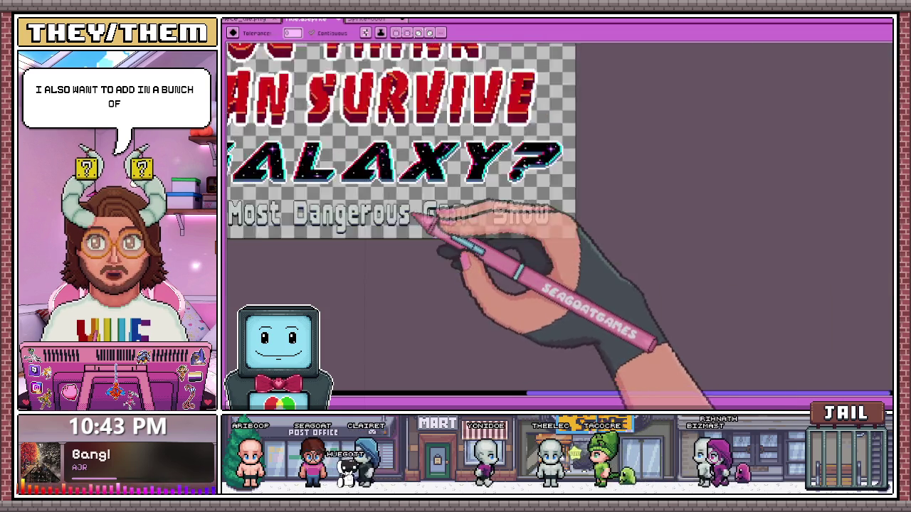
{"action": "scroll", "coordinate": [469, 213], "scroll_direction": "up", "scroll_amount": 3}
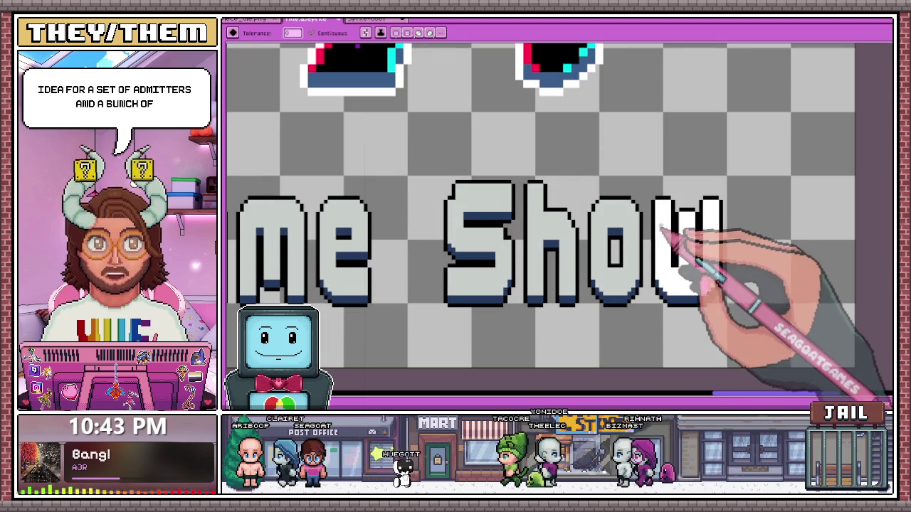
{"action": "scroll", "coordinate": [562, 209], "scroll_direction": "down", "scroll_amount": 2}
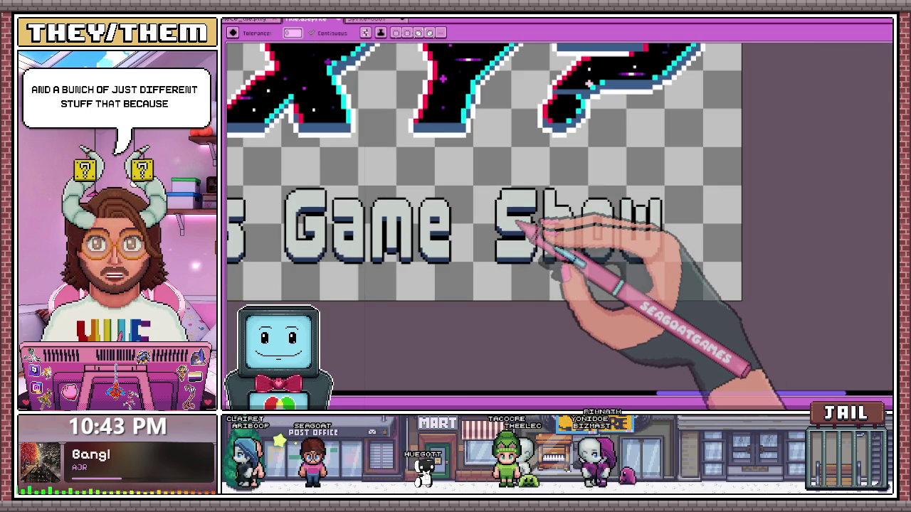
{"action": "scroll", "coordinate": [518, 225], "scroll_direction": "up", "scroll_amount": 2}
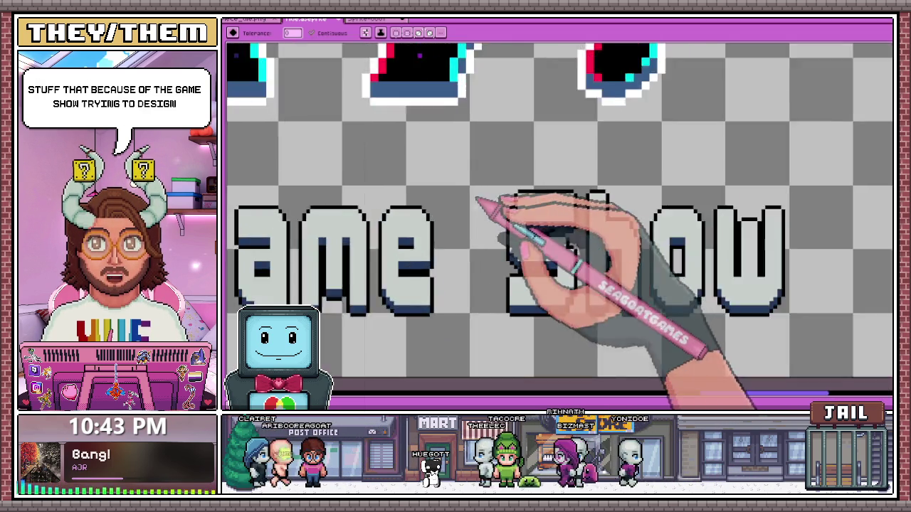
{"action": "scroll", "coordinate": [482, 204], "scroll_direction": "up", "scroll_amount": 1}
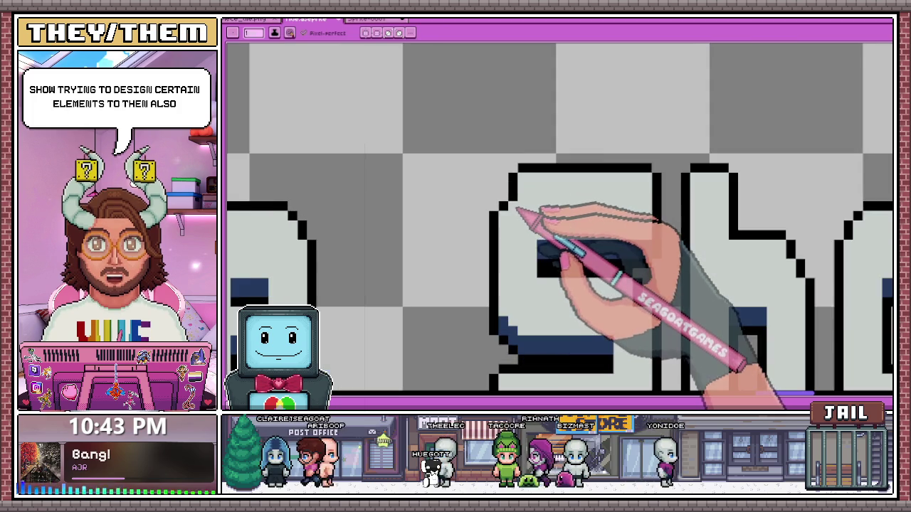
{"action": "scroll", "coordinate": [523, 209], "scroll_direction": "down", "scroll_amount": 2}
{"action": "scroll", "coordinate": [522, 179], "scroll_direction": "down", "scroll_amount": 1}
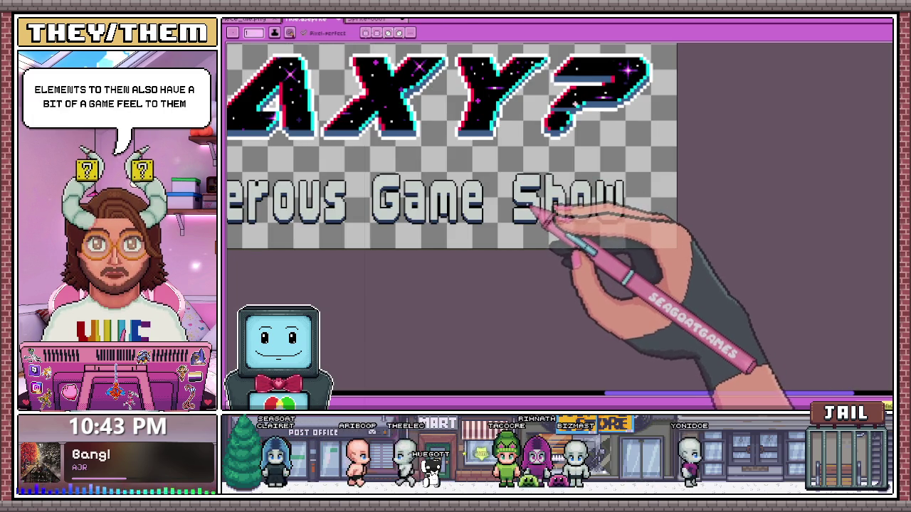
{"action": "scroll", "coordinate": [541, 204], "scroll_direction": "down", "scroll_amount": 2}
{"action": "scroll", "coordinate": [306, 203], "scroll_direction": "up", "scroll_amount": 2}
{"action": "scroll", "coordinate": [349, 187], "scroll_direction": "up", "scroll_amount": 1}
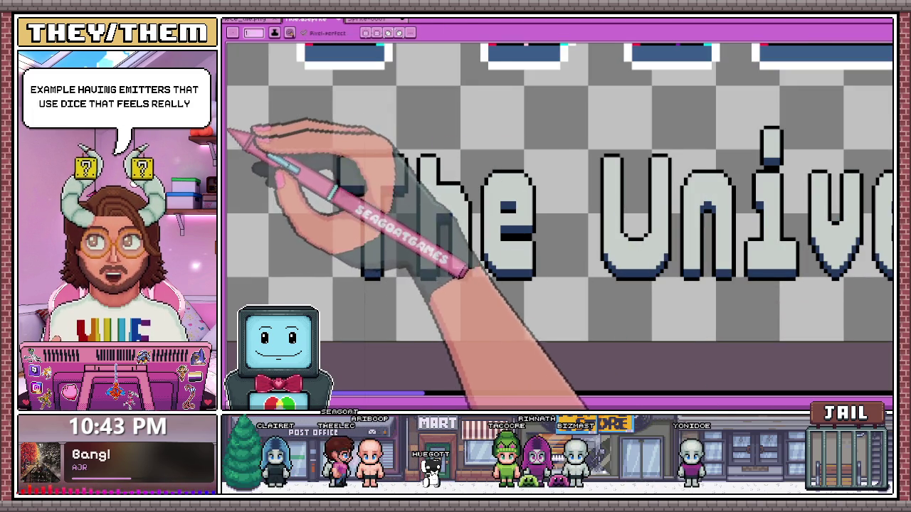
{"action": "scroll", "coordinate": [361, 187], "scroll_direction": "down", "scroll_amount": 1}
{"action": "scroll", "coordinate": [362, 199], "scroll_direction": "up", "scroll_amount": 1}
{"action": "scroll", "coordinate": [370, 204], "scroll_direction": "up", "scroll_amount": 1}
{"action": "scroll", "coordinate": [391, 202], "scroll_direction": "down", "scroll_amount": 1}
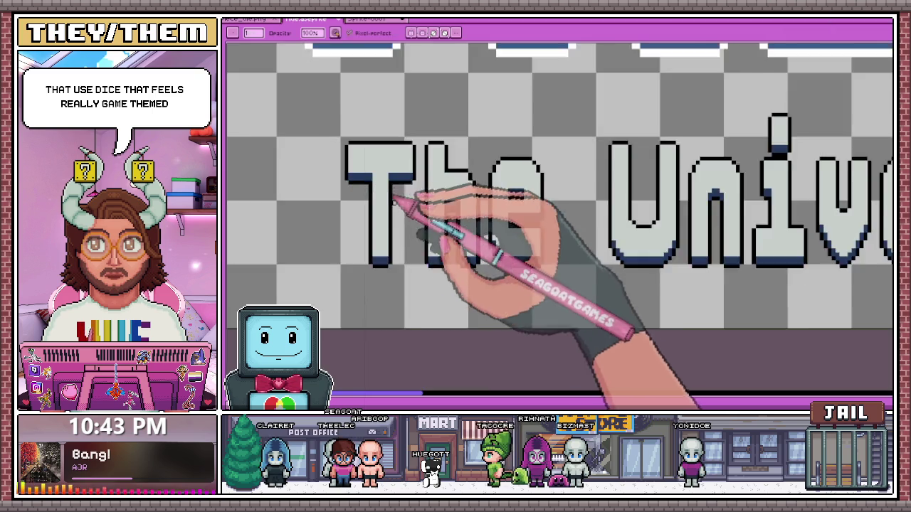
{"action": "scroll", "coordinate": [393, 197], "scroll_direction": "down", "scroll_amount": 2}
{"action": "scroll", "coordinate": [417, 232], "scroll_direction": "down", "scroll_amount": 2}
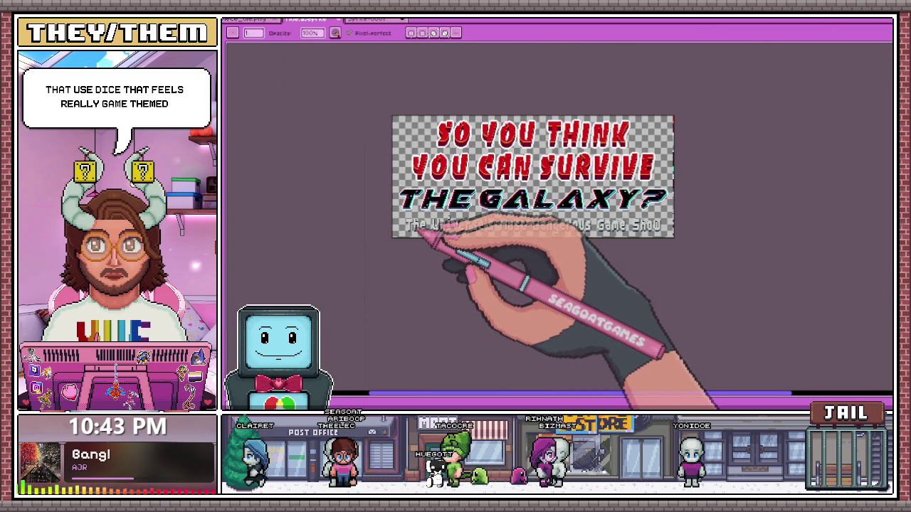
{"action": "scroll", "coordinate": [430, 213], "scroll_direction": "up", "scroll_amount": 2}
{"action": "scroll", "coordinate": [427, 256], "scroll_direction": "up", "scroll_amount": 1}
{"action": "scroll", "coordinate": [384, 249], "scroll_direction": "up", "scroll_amount": 1}
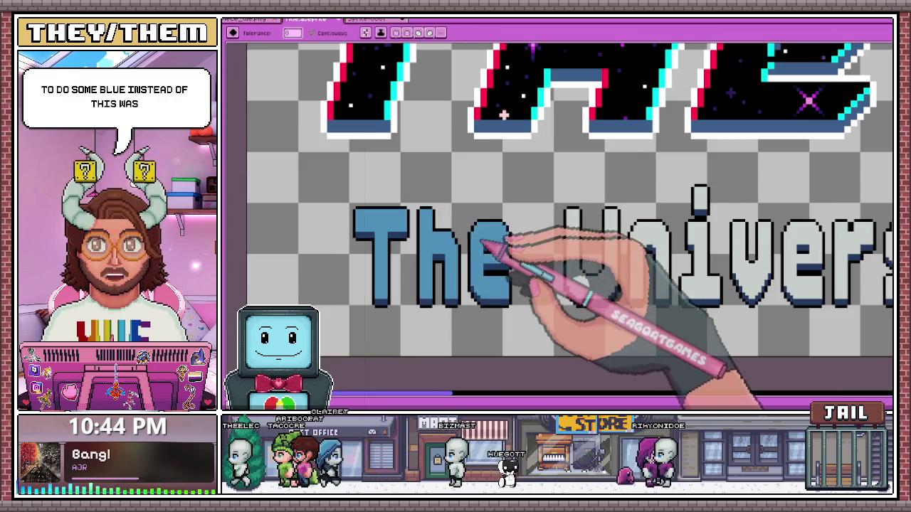
{"action": "scroll", "coordinate": [478, 241], "scroll_direction": "down", "scroll_amount": 2}
{"action": "scroll", "coordinate": [526, 217], "scroll_direction": "up", "scroll_amount": 1}
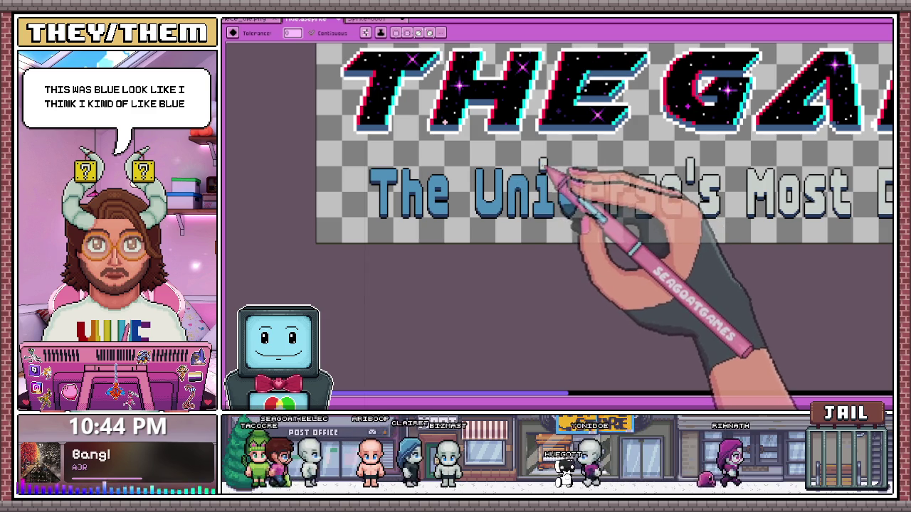
{"action": "scroll", "coordinate": [546, 171], "scroll_direction": "down", "scroll_amount": 1}
{"action": "scroll", "coordinate": [584, 203], "scroll_direction": "down", "scroll_amount": 1}
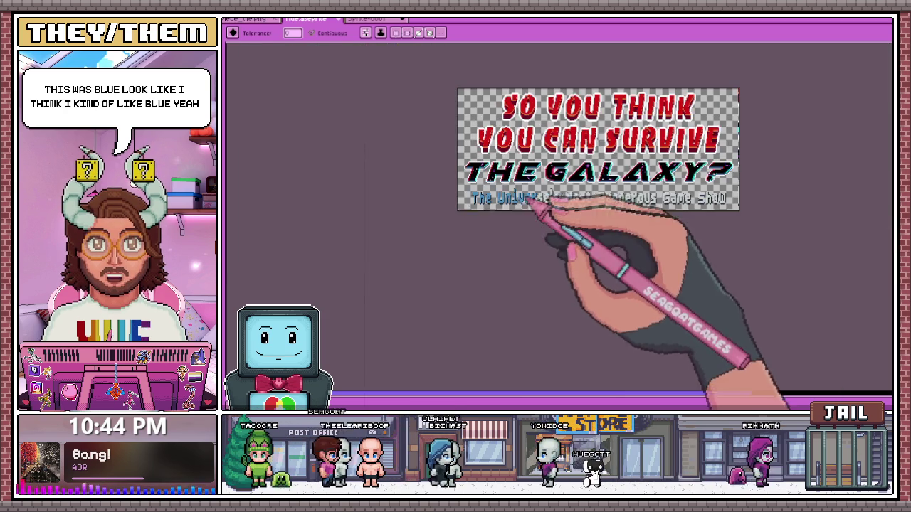
{"action": "scroll", "coordinate": [580, 207], "scroll_direction": "down", "scroll_amount": 1}
{"action": "scroll", "coordinate": [585, 208], "scroll_direction": "up", "scroll_amount": 1}
{"action": "scroll", "coordinate": [504, 201], "scroll_direction": "up", "scroll_amount": 1}
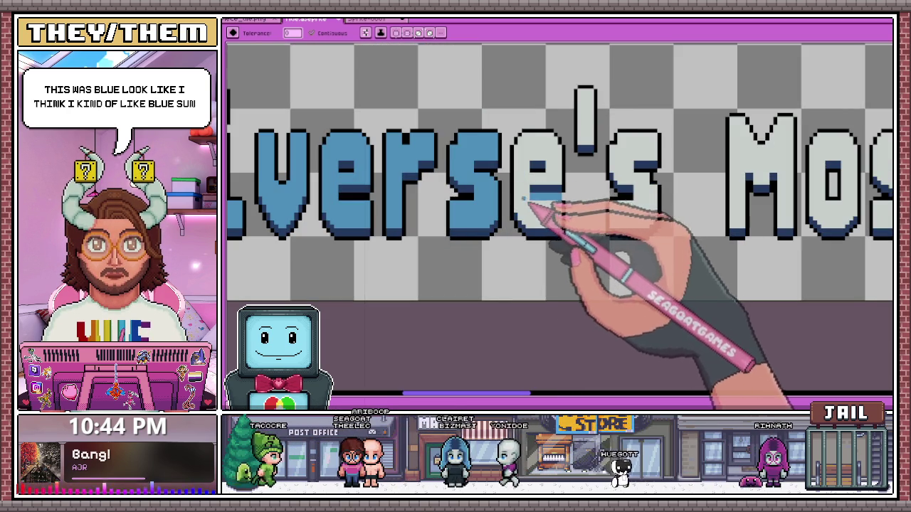
{"action": "scroll", "coordinate": [434, 143], "scroll_direction": "down", "scroll_amount": 2}
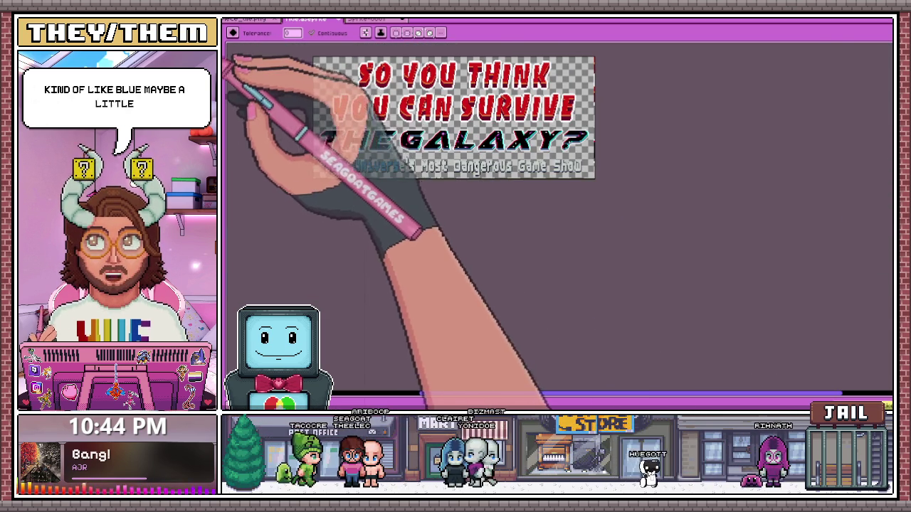
{"action": "scroll", "coordinate": [308, 150], "scroll_direction": "up", "scroll_amount": 2}
{"action": "scroll", "coordinate": [448, 254], "scroll_direction": "down", "scroll_amount": 2}
{"action": "scroll", "coordinate": [437, 183], "scroll_direction": "up", "scroll_amount": 2}
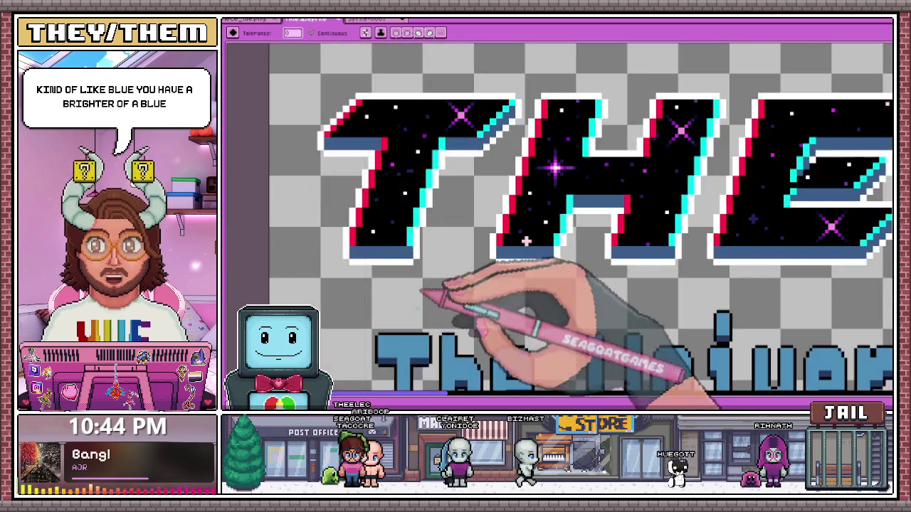
{"action": "scroll", "coordinate": [426, 327], "scroll_direction": "down", "scroll_amount": 1}
{"action": "scroll", "coordinate": [419, 299], "scroll_direction": "up", "scroll_amount": 1}
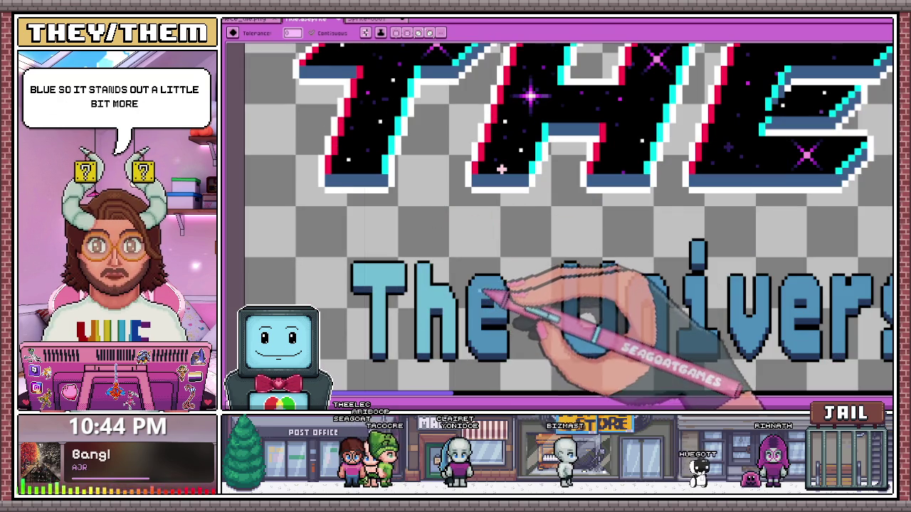
{"action": "scroll", "coordinate": [462, 219], "scroll_direction": "down", "scroll_amount": 1}
{"action": "scroll", "coordinate": [464, 217], "scroll_direction": "up", "scroll_amount": 1}
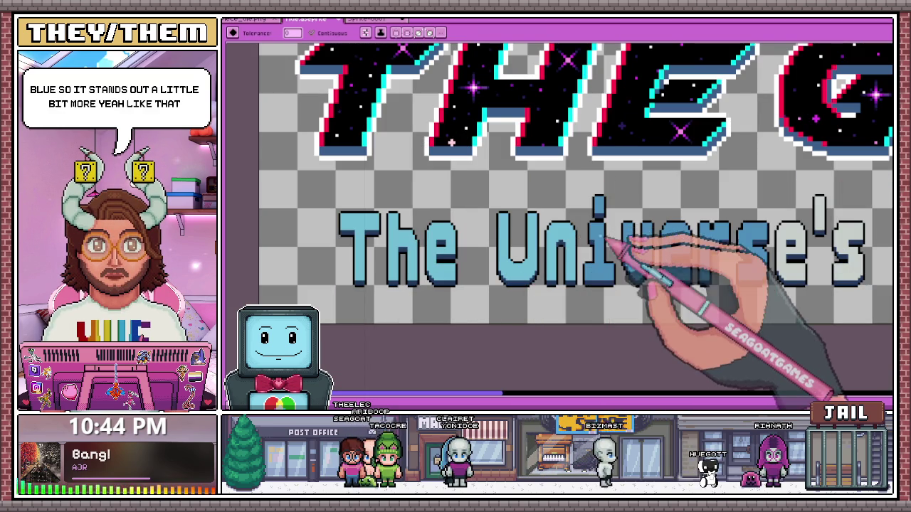
{"action": "scroll", "coordinate": [644, 246], "scroll_direction": "down", "scroll_amount": 1}
{"action": "scroll", "coordinate": [580, 183], "scroll_direction": "right", "scroll_amount": 3}
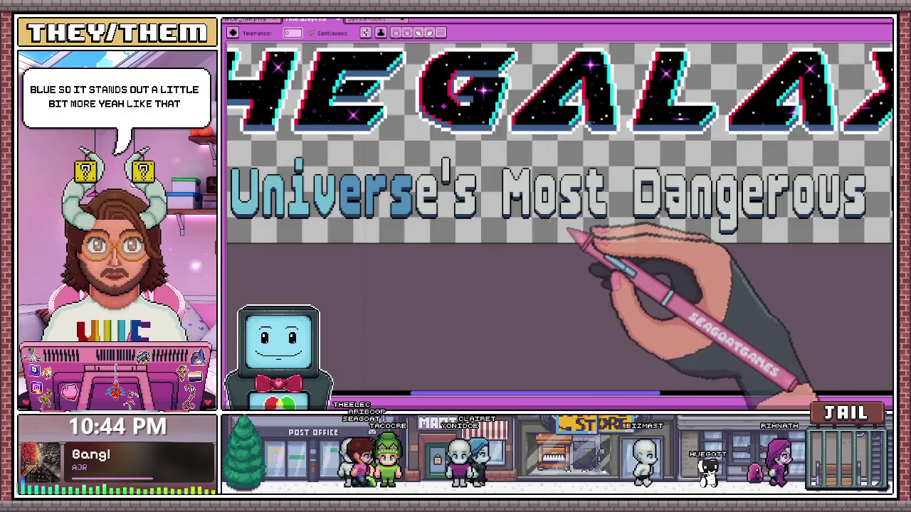
{"action": "scroll", "coordinate": [427, 203], "scroll_direction": "up", "scroll_amount": 1}
{"action": "scroll", "coordinate": [317, 195], "scroll_direction": "up", "scroll_amount": 1}
{"action": "left_click", "coordinate": [436, 176]}
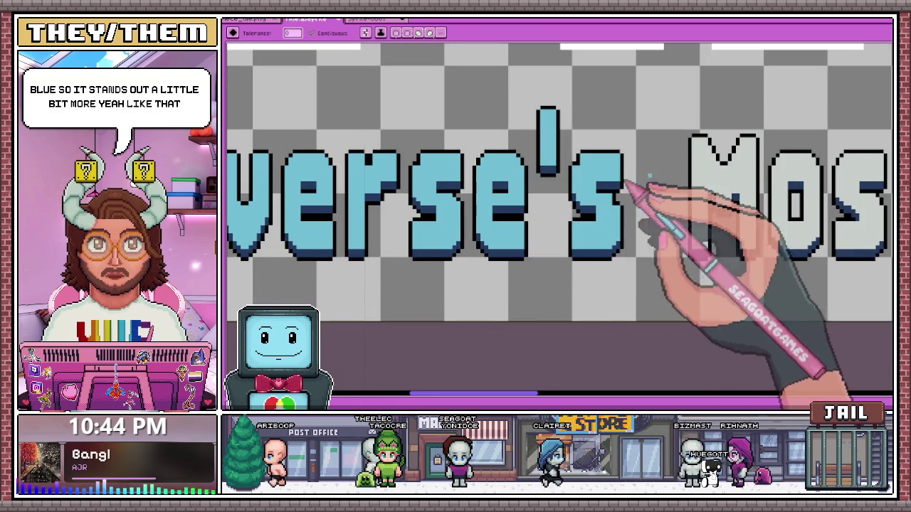
Fill the M, o, s and t of 'Most' with light blue.
{"action": "scroll", "coordinate": [612, 192], "scroll_direction": "down", "scroll_amount": 1}
{"action": "left_click", "coordinate": [605, 200]}
{"action": "scroll", "coordinate": [633, 194], "scroll_direction": "up", "scroll_amount": 1}
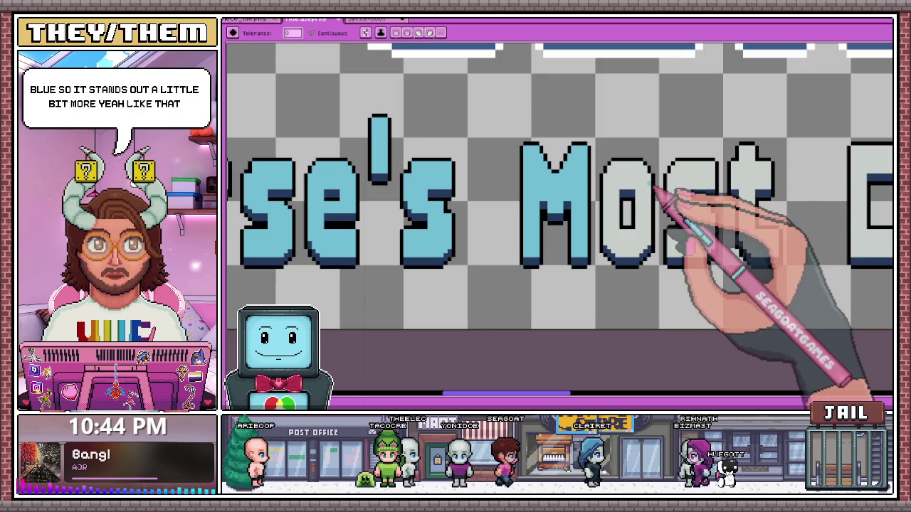
{"action": "left_click", "coordinate": [641, 189]}
{"action": "scroll", "coordinate": [640, 189], "scroll_direction": "down", "scroll_amount": 1}
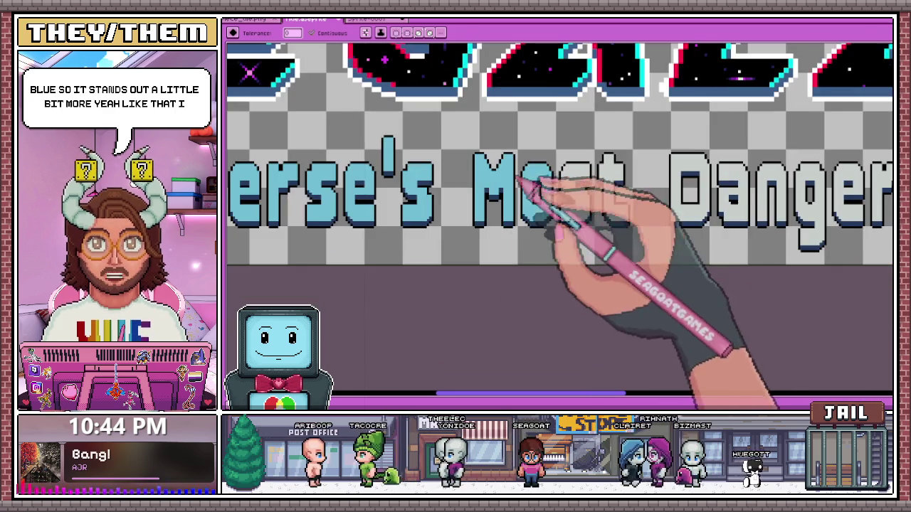
{"action": "left_click", "coordinate": [524, 187]}
{"action": "scroll", "coordinate": [524, 187], "scroll_direction": "up", "scroll_amount": 1}
{"action": "left_click", "coordinate": [576, 183]}
{"action": "scroll", "coordinate": [552, 199], "scroll_direction": "down", "scroll_amount": 2}
{"action": "scroll", "coordinate": [441, 200], "scroll_direction": "up", "scroll_amount": 2}
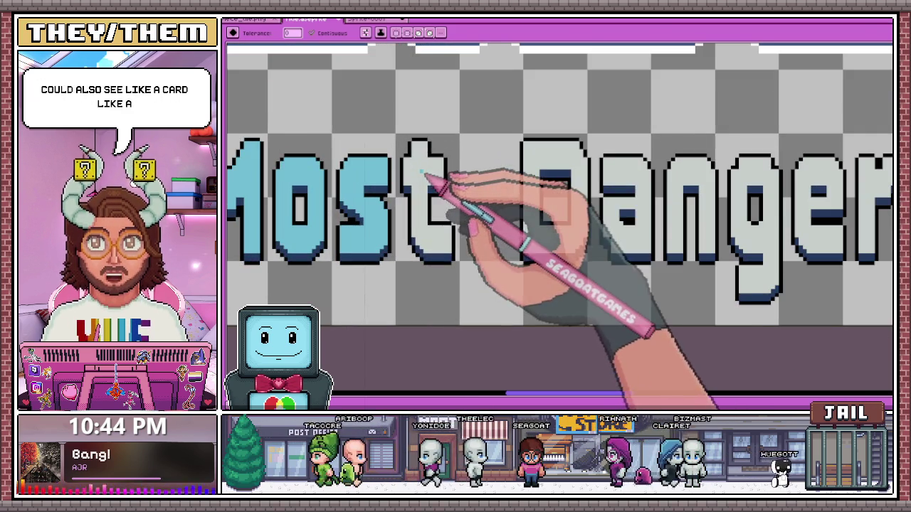
Fill the letters of 'Dangerous', from D through the final s, with light blue.
{"action": "left_click", "coordinate": [547, 160]}
{"action": "left_click", "coordinate": [623, 173]}
{"action": "scroll", "coordinate": [612, 189], "scroll_direction": "down", "scroll_amount": 1}
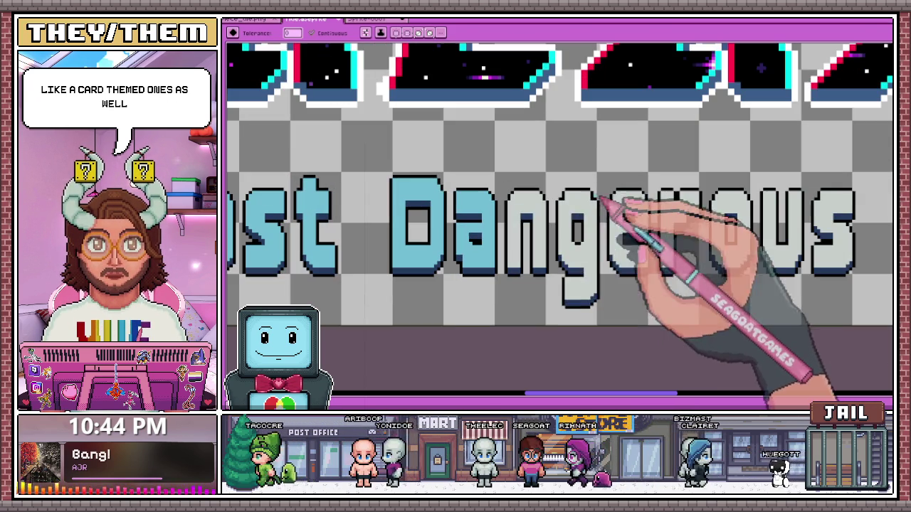
{"action": "scroll", "coordinate": [569, 224], "scroll_direction": "right", "scroll_amount": 2}
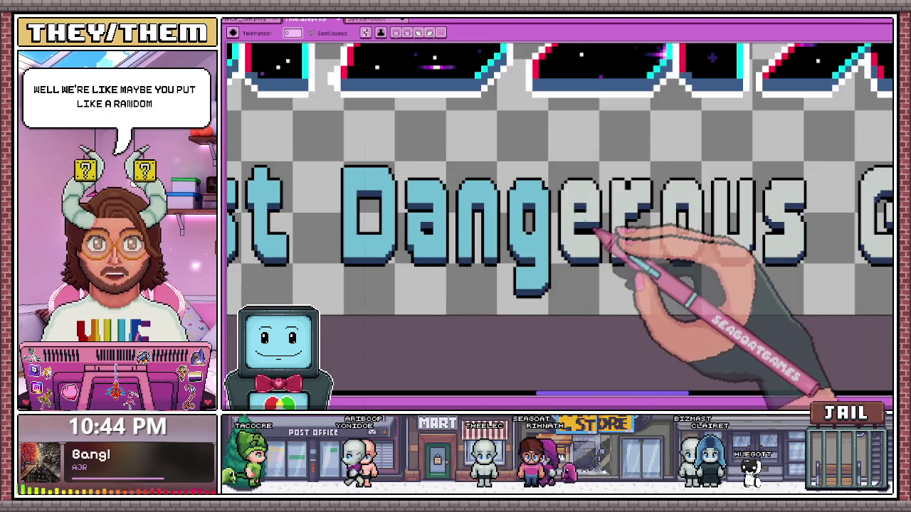
{"action": "scroll", "coordinate": [584, 214], "scroll_direction": "down", "scroll_amount": 1}
{"action": "scroll", "coordinate": [569, 223], "scroll_direction": "up", "scroll_amount": 1}
{"action": "left_click", "coordinate": [507, 224]}
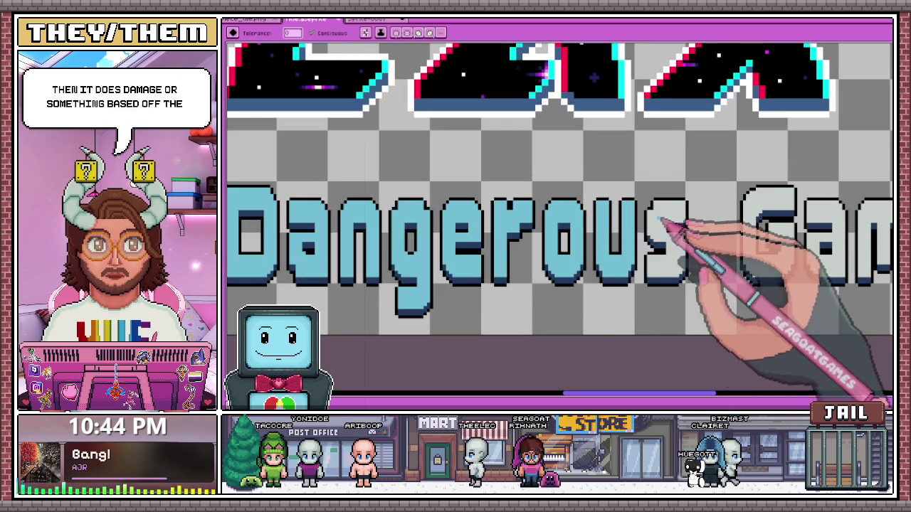
{"action": "left_click", "coordinate": [663, 221]}
{"action": "scroll", "coordinate": [640, 228], "scroll_direction": "down", "scroll_amount": 2}
{"action": "scroll", "coordinate": [626, 214], "scroll_direction": "down", "scroll_amount": 1}
{"action": "scroll", "coordinate": [604, 206], "scroll_direction": "up", "scroll_amount": 1}
Fill the remaining s of 'Dangerous', plus 'Game' and 'Show', with light blue.
{"action": "left_click", "coordinate": [605, 206]}
{"action": "scroll", "coordinate": [569, 213], "scroll_direction": "down", "scroll_amount": 1}
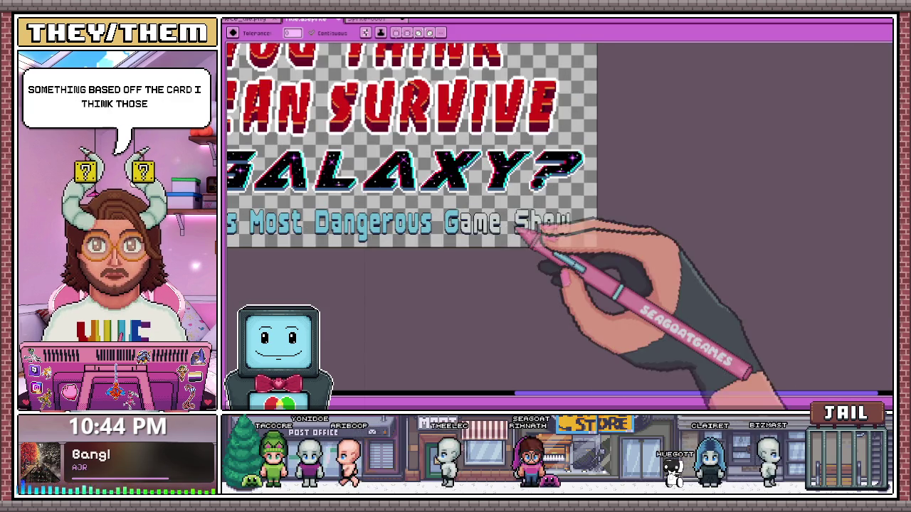
{"action": "scroll", "coordinate": [498, 231], "scroll_direction": "up", "scroll_amount": 2}
{"action": "scroll", "coordinate": [488, 235], "scroll_direction": "up", "scroll_amount": 2}
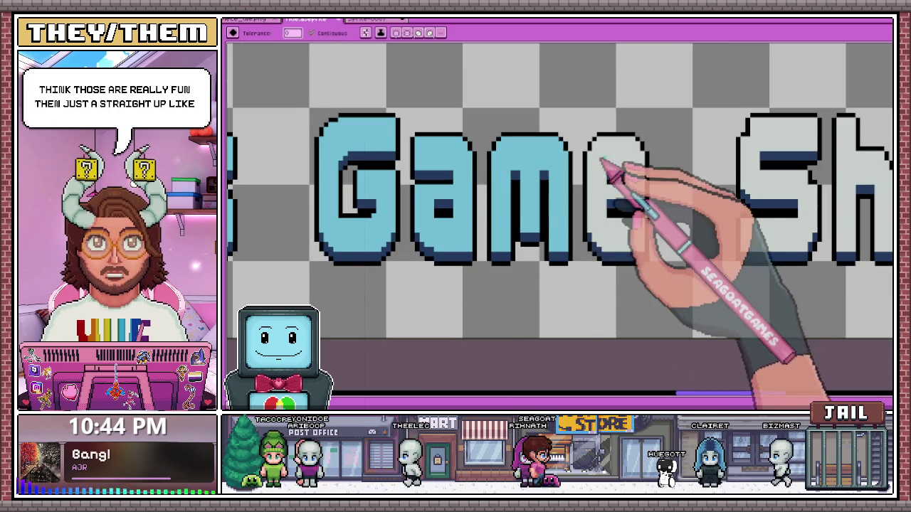
{"action": "left_click", "coordinate": [589, 171]}
{"action": "scroll", "coordinate": [462, 192], "scroll_direction": "down", "scroll_amount": 1}
{"action": "scroll", "coordinate": [498, 210], "scroll_direction": "down", "scroll_amount": 1}
{"action": "scroll", "coordinate": [598, 203], "scroll_direction": "down", "scroll_amount": 2}
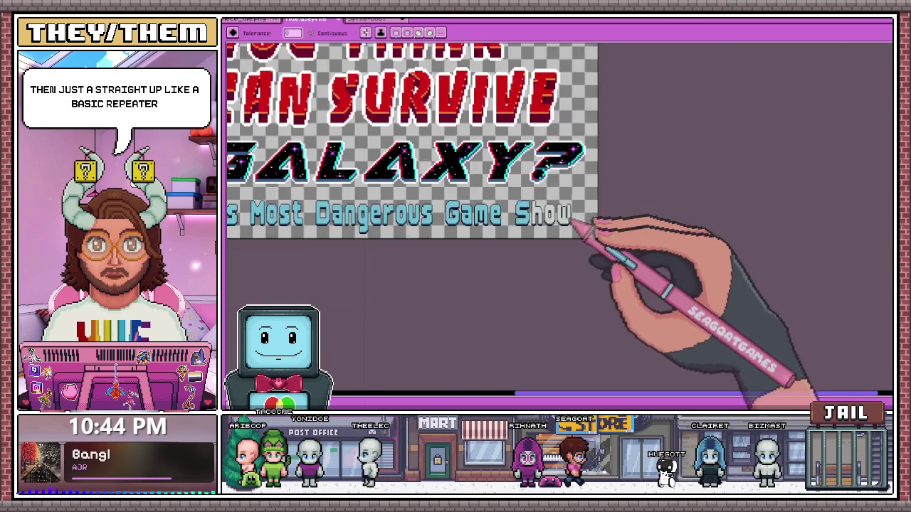
{"action": "scroll", "coordinate": [541, 231], "scroll_direction": "up", "scroll_amount": 2}
{"action": "scroll", "coordinate": [498, 224], "scroll_direction": "up", "scroll_amount": 2}
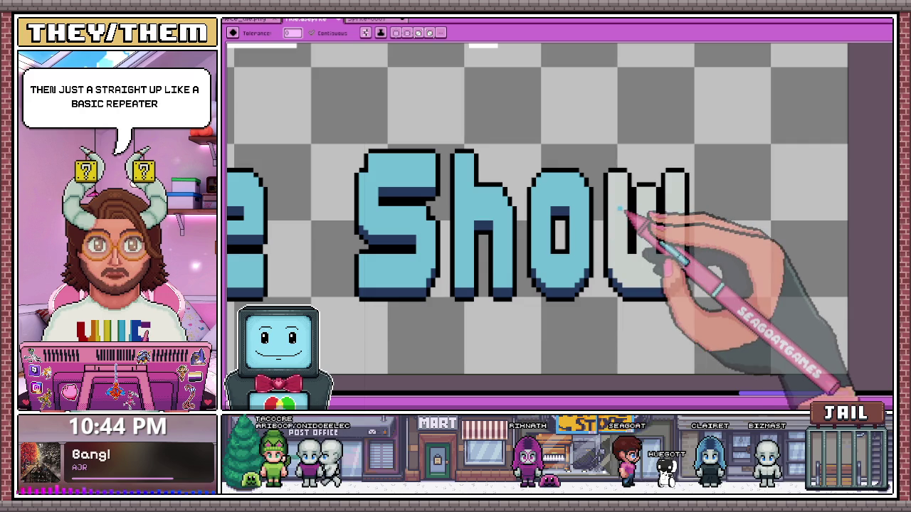
{"action": "left_click", "coordinate": [625, 209]}
{"action": "scroll", "coordinate": [646, 221], "scroll_direction": "down", "scroll_amount": 2}
{"action": "scroll", "coordinate": [498, 210], "scroll_direction": "down", "scroll_amount": 2}
{"action": "scroll", "coordinate": [343, 193], "scroll_direction": "up", "scroll_amount": 3}
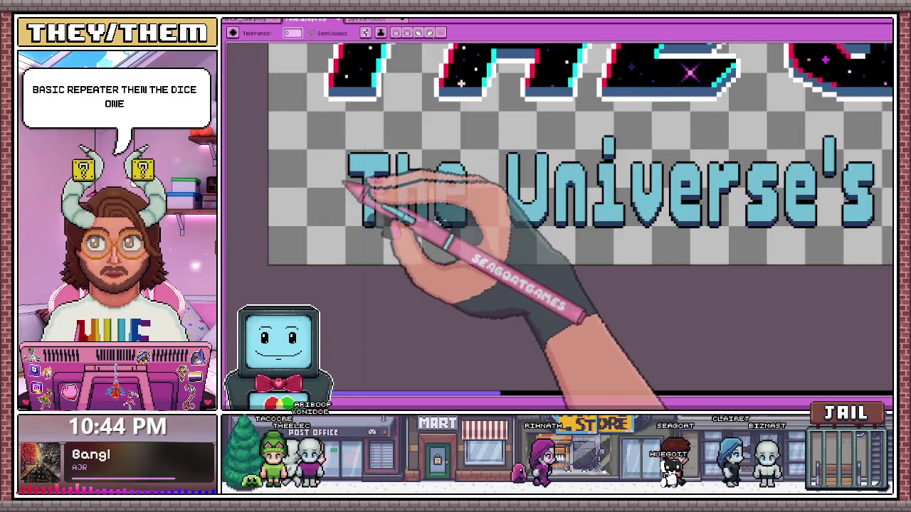
{"action": "scroll", "coordinate": [345, 183], "scroll_direction": "up", "scroll_amount": 1}
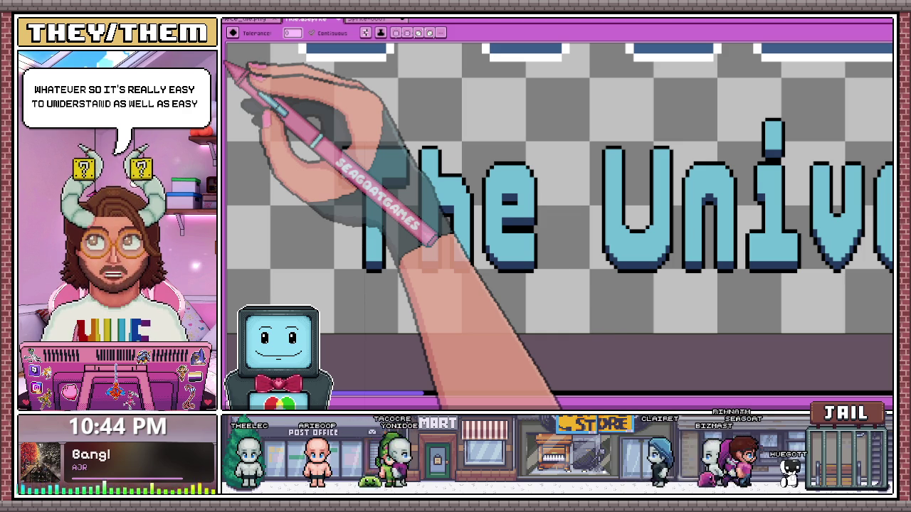
{"action": "scroll", "coordinate": [359, 151], "scroll_direction": "up", "scroll_amount": 2}
{"action": "scroll", "coordinate": [347, 160], "scroll_direction": "up", "scroll_amount": 1}
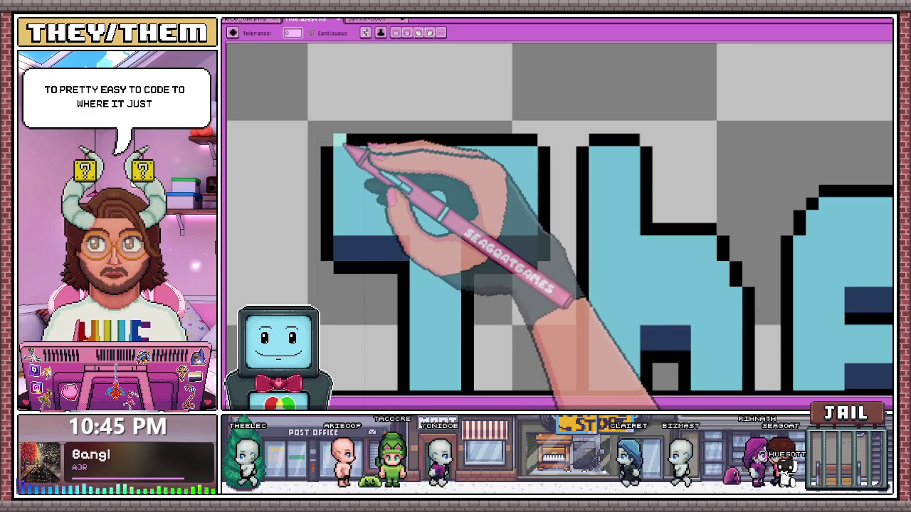
{"action": "scroll", "coordinate": [459, 135], "scroll_direction": "down", "scroll_amount": 2}
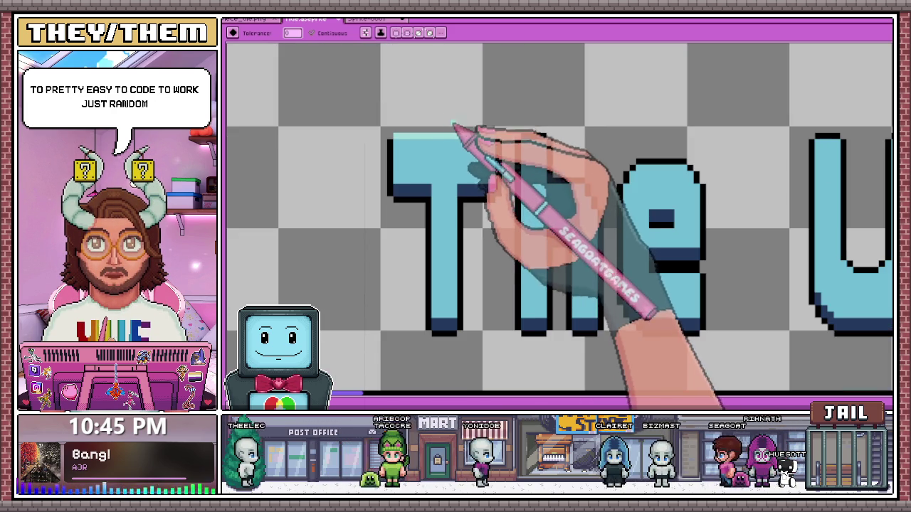
With the pencil, draw black outline lines across the top of the T.
{"action": "key", "text": "b"}
{"action": "scroll", "coordinate": [412, 142], "scroll_direction": "up", "scroll_amount": 2}
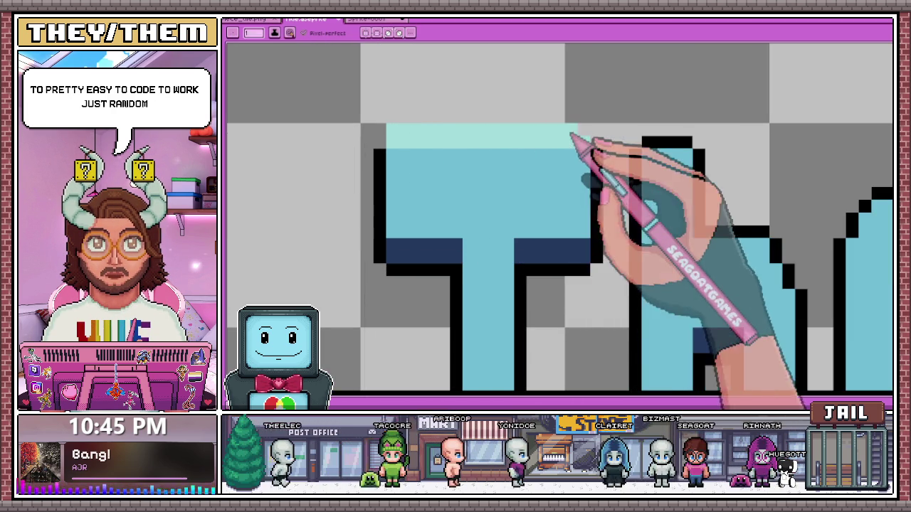
{"action": "scroll", "coordinate": [464, 190], "scroll_direction": "down", "scroll_amount": 2}
{"action": "scroll", "coordinate": [468, 179], "scroll_direction": "down", "scroll_amount": 1}
{"action": "scroll", "coordinate": [464, 179], "scroll_direction": "up", "scroll_amount": 3}
{"action": "scroll", "coordinate": [455, 167], "scroll_direction": "up", "scroll_amount": 2}
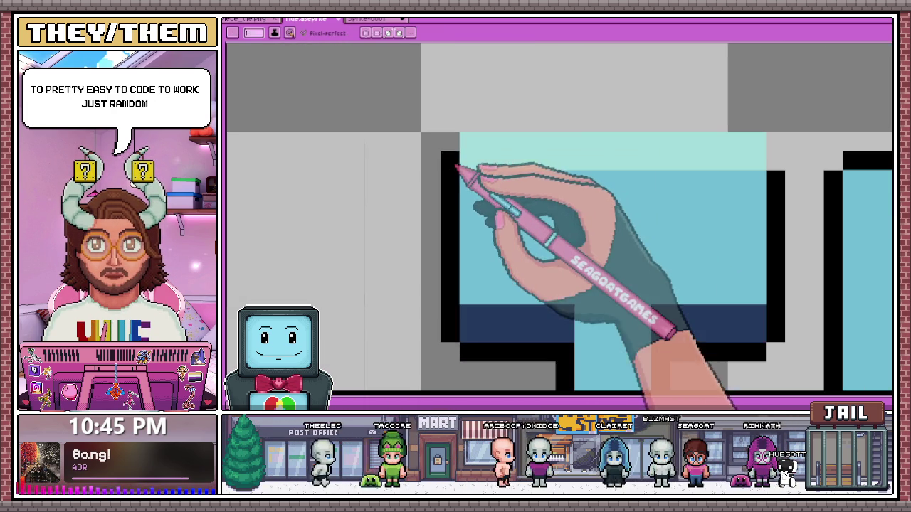
{"action": "left_click_drag", "start_coordinate": [461, 122], "coordinate": [762, 124]}
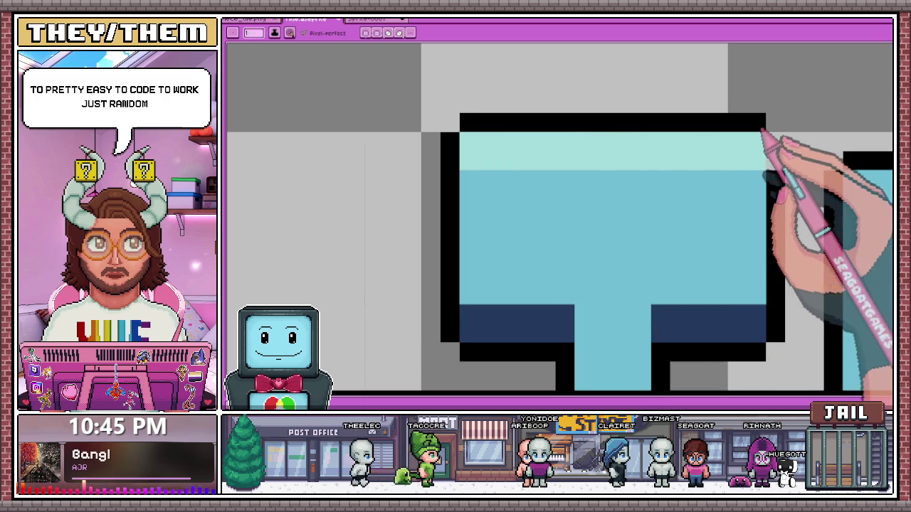
{"action": "scroll", "coordinate": [519, 173], "scroll_direction": "down", "scroll_amount": 3}
{"action": "scroll", "coordinate": [609, 213], "scroll_direction": "down", "scroll_amount": 2}
{"action": "scroll", "coordinate": [604, 221], "scroll_direction": "down", "scroll_amount": 1}
{"action": "scroll", "coordinate": [604, 217], "scroll_direction": "up", "scroll_amount": 2}
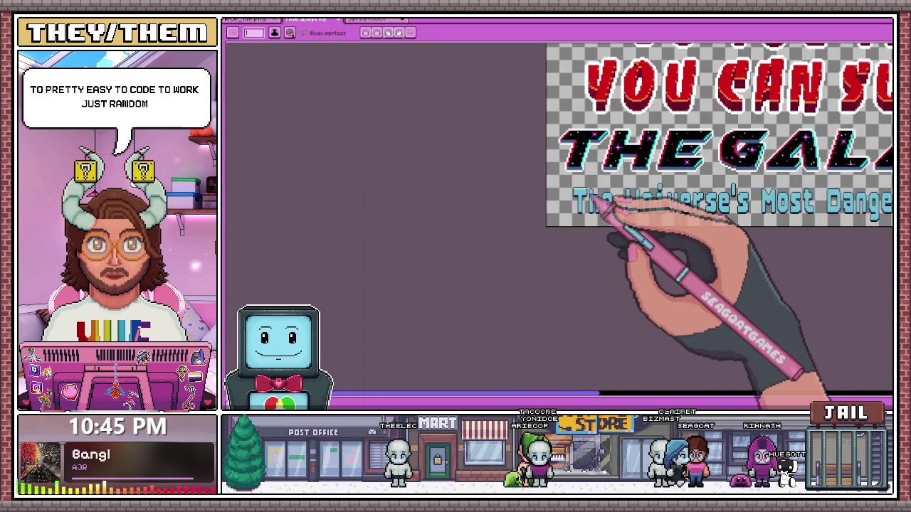
{"action": "scroll", "coordinate": [606, 205], "scroll_direction": "up", "scroll_amount": 2}
{"action": "scroll", "coordinate": [602, 197], "scroll_direction": "up", "scroll_amount": 2}
{"action": "scroll", "coordinate": [560, 270], "scroll_direction": "up", "scroll_amount": 2}
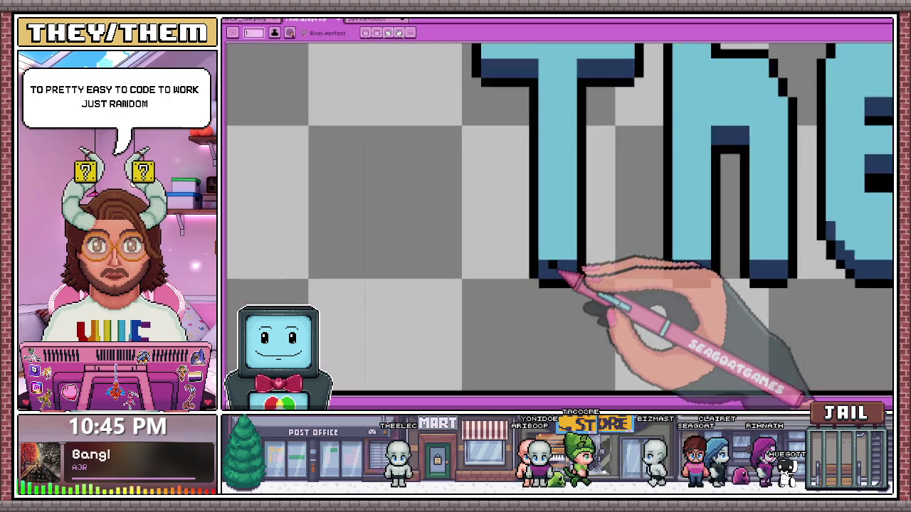
{"action": "scroll", "coordinate": [553, 240], "scroll_direction": "down", "scroll_amount": 1}
{"action": "scroll", "coordinate": [555, 106], "scroll_direction": "down", "scroll_amount": 1}
{"action": "scroll", "coordinate": [555, 223], "scroll_direction": "up", "scroll_amount": 1}
{"action": "scroll", "coordinate": [551, 223], "scroll_direction": "up", "scroll_amount": 2}
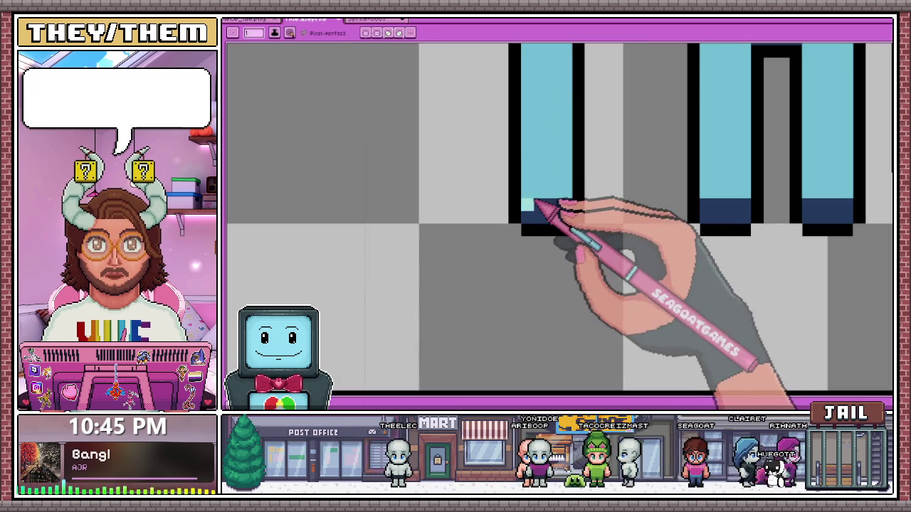
{"action": "scroll", "coordinate": [541, 220], "scroll_direction": "down", "scroll_amount": 2}
{"action": "scroll", "coordinate": [547, 242], "scroll_direction": "down", "scroll_amount": 2}
{"action": "scroll", "coordinate": [566, 242], "scroll_direction": "down", "scroll_amount": 2}
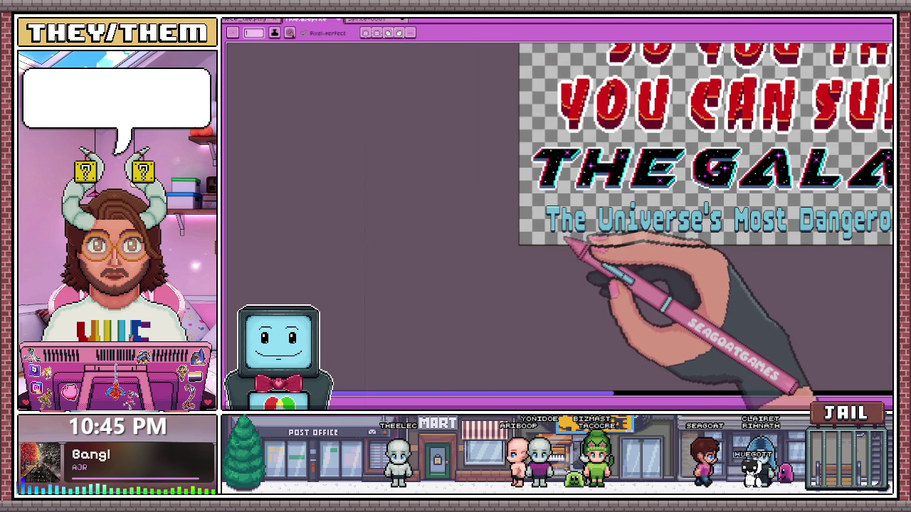
{"action": "scroll", "coordinate": [570, 242], "scroll_direction": "up", "scroll_amount": 2}
{"action": "scroll", "coordinate": [579, 234], "scroll_direction": "up", "scroll_amount": 2}
{"action": "scroll", "coordinate": [518, 190], "scroll_direction": "up", "scroll_amount": 2}
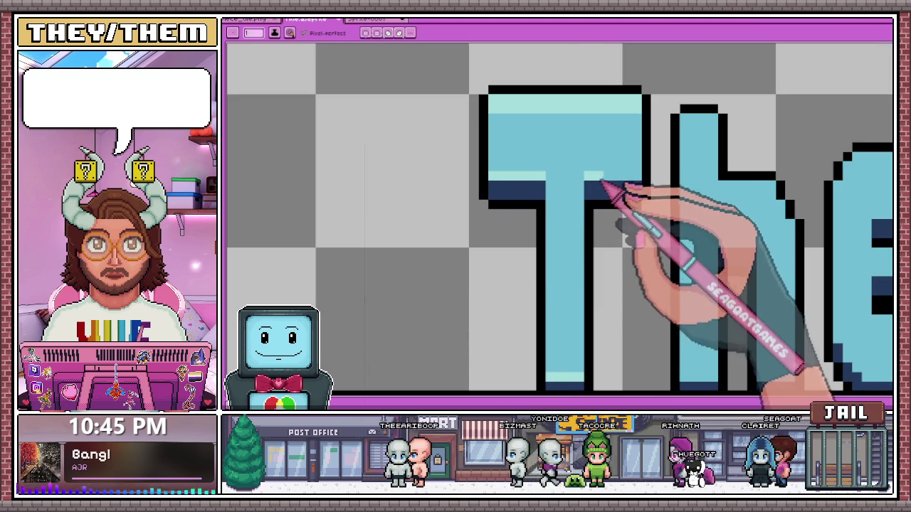
{"action": "scroll", "coordinate": [533, 189], "scroll_direction": "down", "scroll_amount": 2}
{"action": "scroll", "coordinate": [553, 244], "scroll_direction": "down", "scroll_amount": 2}
{"action": "scroll", "coordinate": [573, 242], "scroll_direction": "down", "scroll_amount": 2}
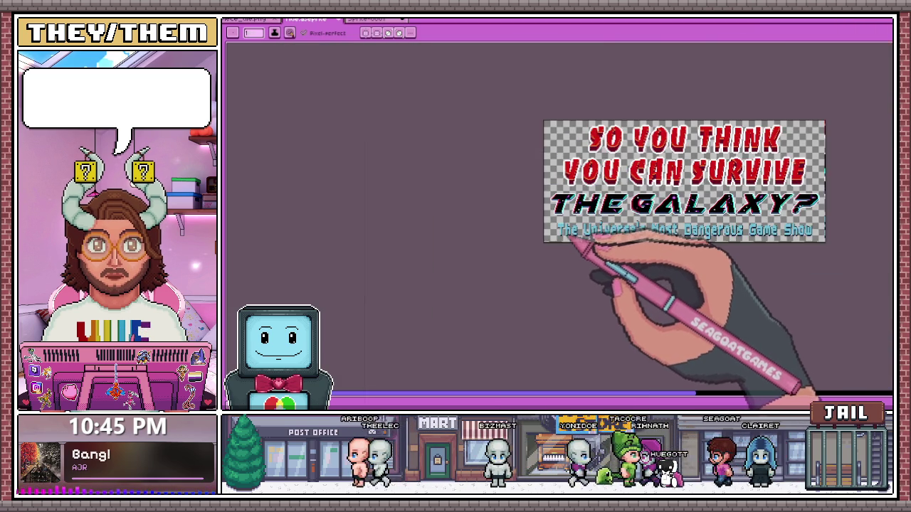
{"action": "scroll", "coordinate": [569, 242], "scroll_direction": "up", "scroll_amount": 2}
{"action": "scroll", "coordinate": [579, 234], "scroll_direction": "up", "scroll_amount": 2}
{"action": "scroll", "coordinate": [549, 193], "scroll_direction": "up", "scroll_amount": 2}
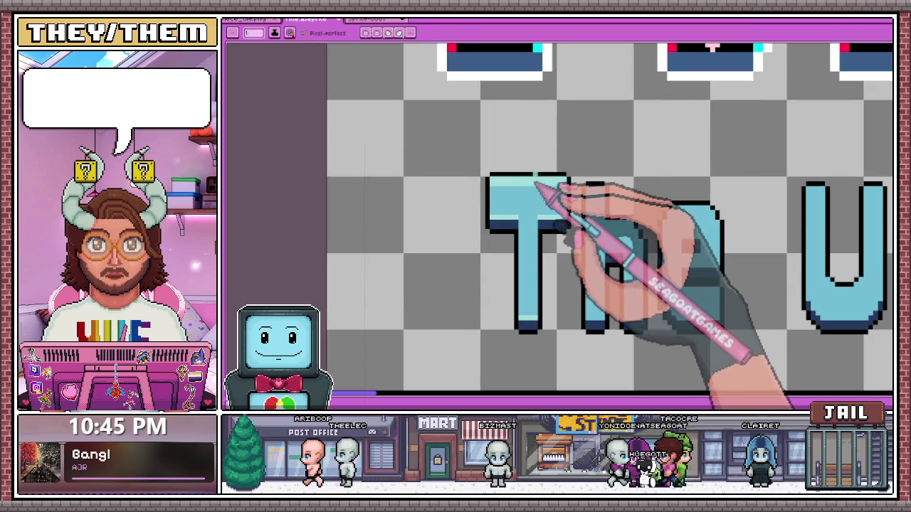
{"action": "scroll", "coordinate": [530, 151], "scroll_direction": "up", "scroll_amount": 1}
{"action": "scroll", "coordinate": [488, 183], "scroll_direction": "up", "scroll_amount": 2}
{"action": "mouse_move", "coordinate": [498, 187]}
{"action": "left_mouse_down"}
{"action": "mouse_move", "coordinate": [674, 187]}
{"action": "mouse_move", "coordinate": [552, 169]}
{"action": "left_mouse_up"}
Erase the stray black outline pixels and line above the T.
{"action": "key", "text": "e"}
{"action": "left_click", "coordinate": [694, 183]}
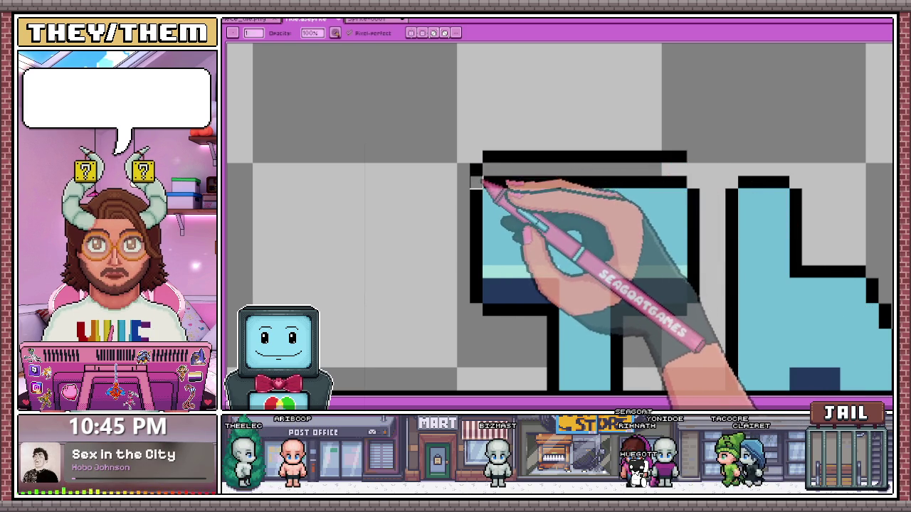
{"action": "left_click_drag", "start_coordinate": [526, 158], "coordinate": [693, 156]}
Add a light-cyan highlight along the top of the D's inner bar.
{"action": "scroll", "coordinate": [448, 172], "scroll_direction": "down", "scroll_amount": 1}
{"action": "scroll", "coordinate": [584, 209], "scroll_direction": "down", "scroll_amount": 1}
{"action": "scroll", "coordinate": [640, 231], "scroll_direction": "down", "scroll_amount": 1}
{"action": "scroll", "coordinate": [635, 229], "scroll_direction": "up", "scroll_amount": 1}
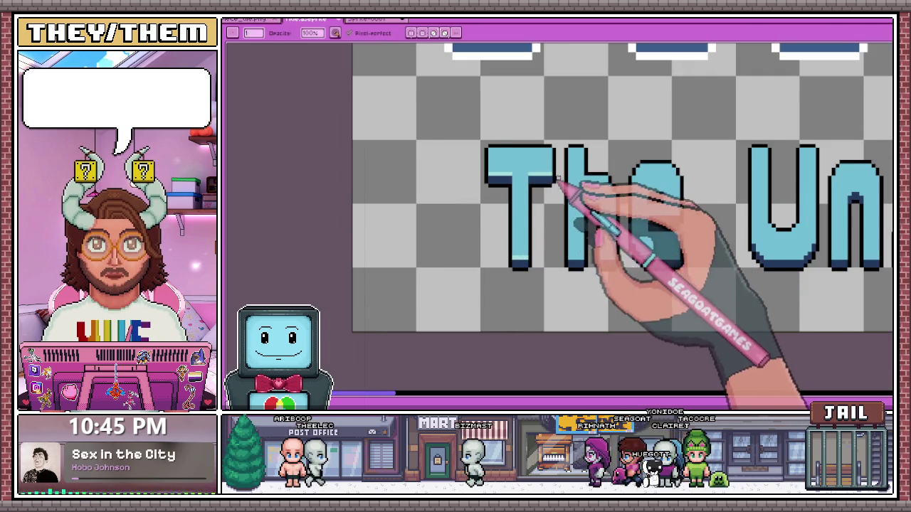
{"action": "scroll", "coordinate": [599, 223], "scroll_direction": "up", "scroll_amount": 1}
{"action": "scroll", "coordinate": [553, 265], "scroll_direction": "up", "scroll_amount": 1}
{"action": "scroll", "coordinate": [541, 265], "scroll_direction": "down", "scroll_amount": 2}
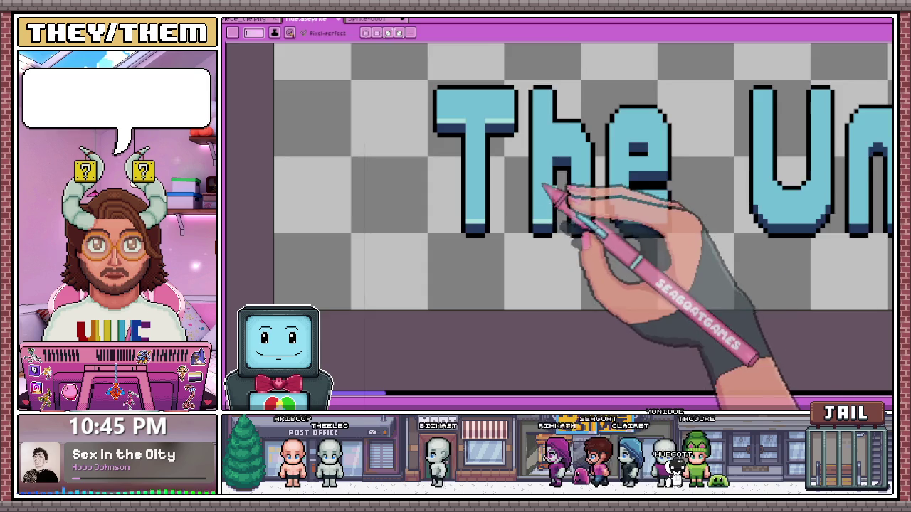
{"action": "scroll", "coordinate": [539, 187], "scroll_direction": "up", "scroll_amount": 2}
{"action": "scroll", "coordinate": [583, 226], "scroll_direction": "down", "scroll_amount": 2}
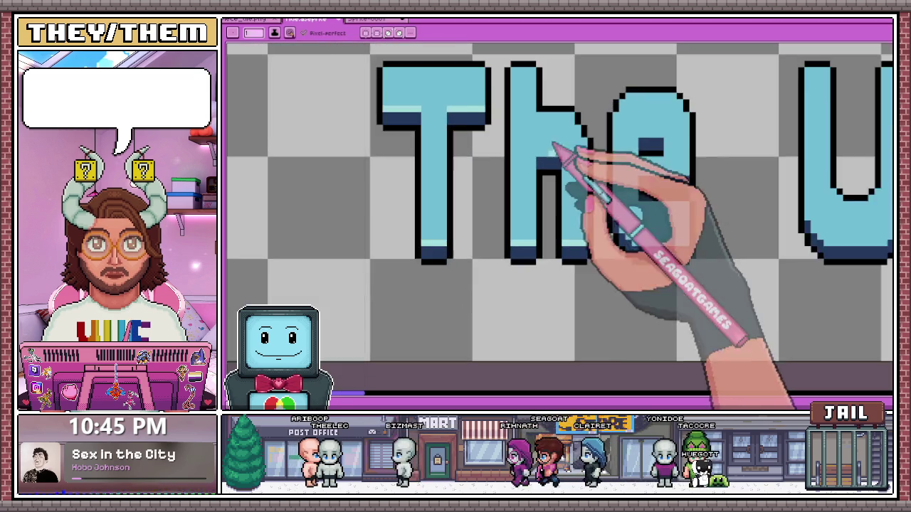
{"action": "scroll", "coordinate": [548, 153], "scroll_direction": "up", "scroll_amount": 3}
{"action": "scroll", "coordinate": [573, 163], "scroll_direction": "down", "scroll_amount": 3}
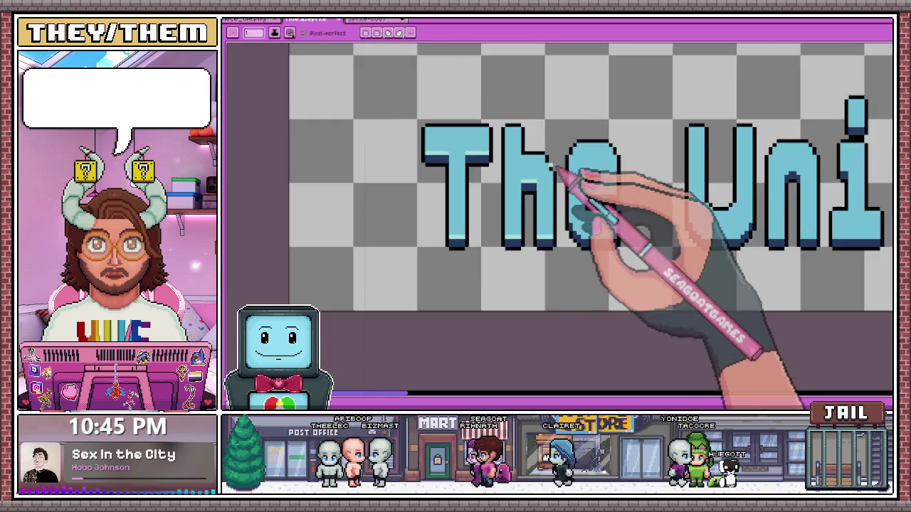
{"action": "scroll", "coordinate": [559, 179], "scroll_direction": "up", "scroll_amount": 1}
{"action": "scroll", "coordinate": [593, 209], "scroll_direction": "down", "scroll_amount": 1}
{"action": "scroll", "coordinate": [585, 187], "scroll_direction": "up", "scroll_amount": 3}
{"action": "scroll", "coordinate": [562, 253], "scroll_direction": "down", "scroll_amount": 3}
{"action": "scroll", "coordinate": [562, 253], "scroll_direction": "right", "scroll_amount": 5}
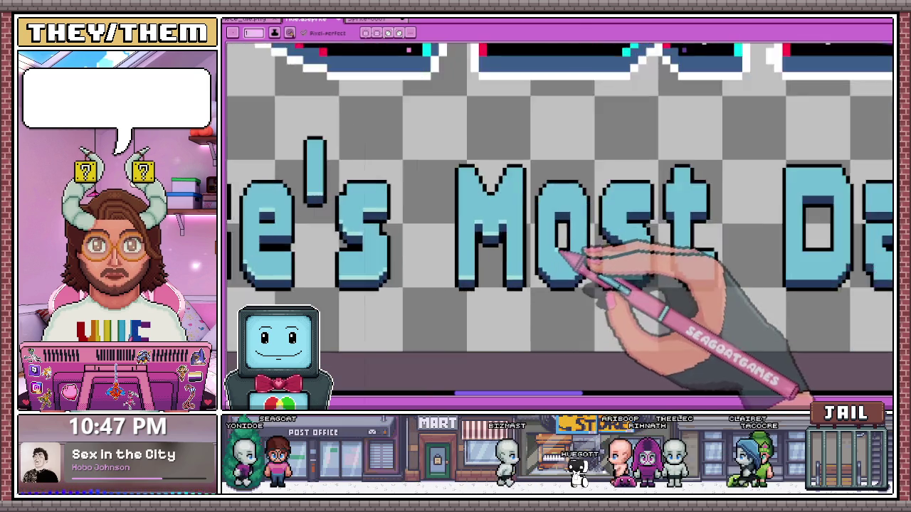
{"action": "scroll", "coordinate": [561, 252], "scroll_direction": "up", "scroll_amount": 2}
{"action": "scroll", "coordinate": [545, 264], "scroll_direction": "up", "scroll_amount": 2}
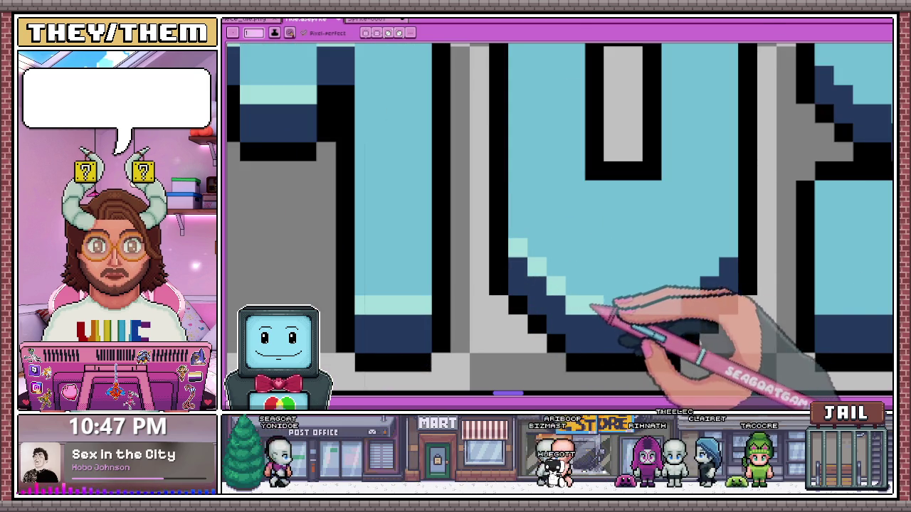
{"action": "scroll", "coordinate": [705, 267], "scroll_direction": "down", "scroll_amount": 2}
{"action": "scroll", "coordinate": [661, 220], "scroll_direction": "up", "scroll_amount": 1}
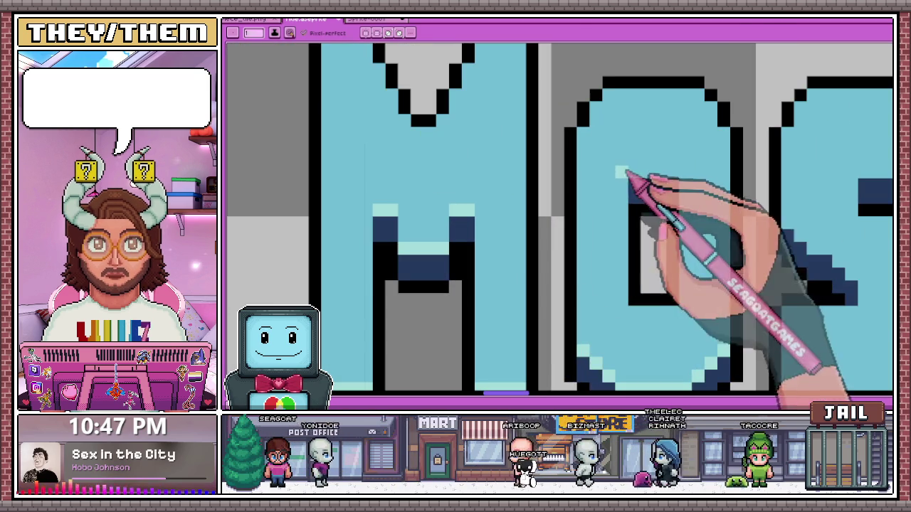
{"action": "scroll", "coordinate": [649, 183], "scroll_direction": "down", "scroll_amount": 3}
{"action": "scroll", "coordinate": [498, 240], "scroll_direction": "up", "scroll_amount": 2}
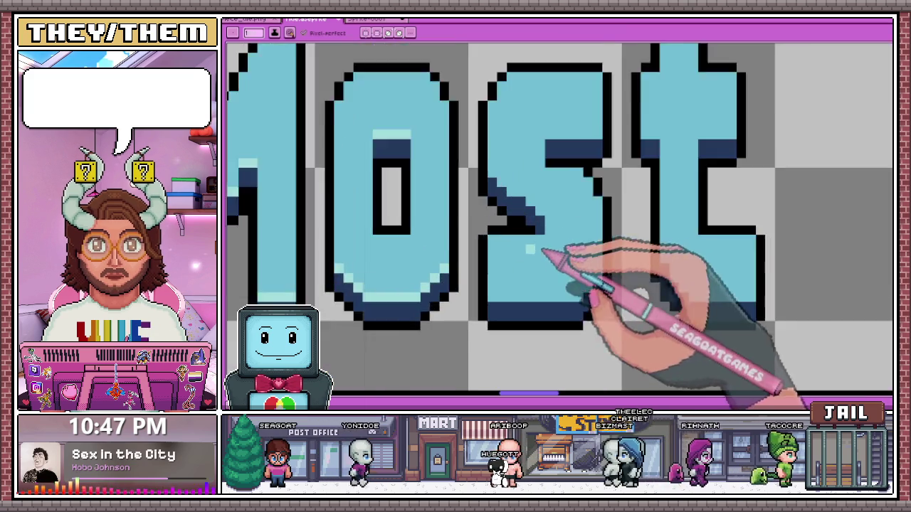
{"action": "scroll", "coordinate": [533, 254], "scroll_direction": "up", "scroll_amount": 2}
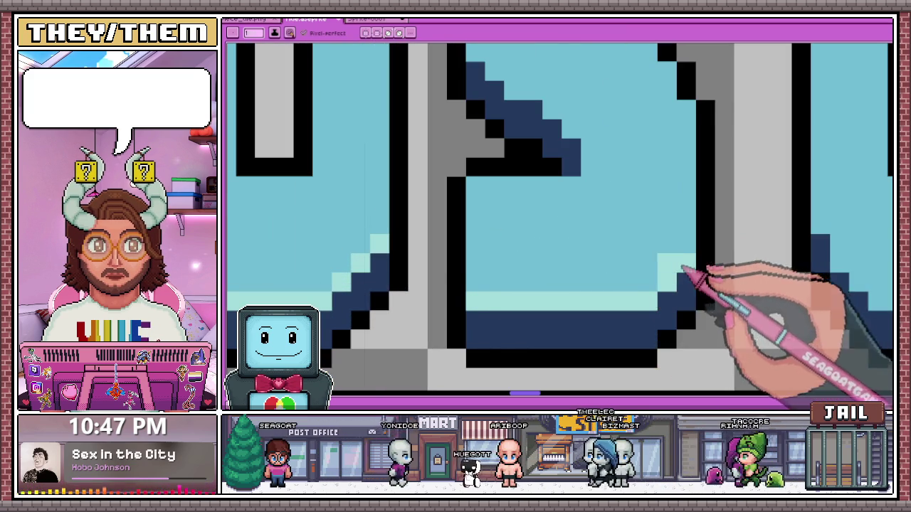
{"action": "scroll", "coordinate": [683, 269], "scroll_direction": "down", "scroll_amount": 2}
{"action": "scroll", "coordinate": [586, 191], "scroll_direction": "up", "scroll_amount": 2}
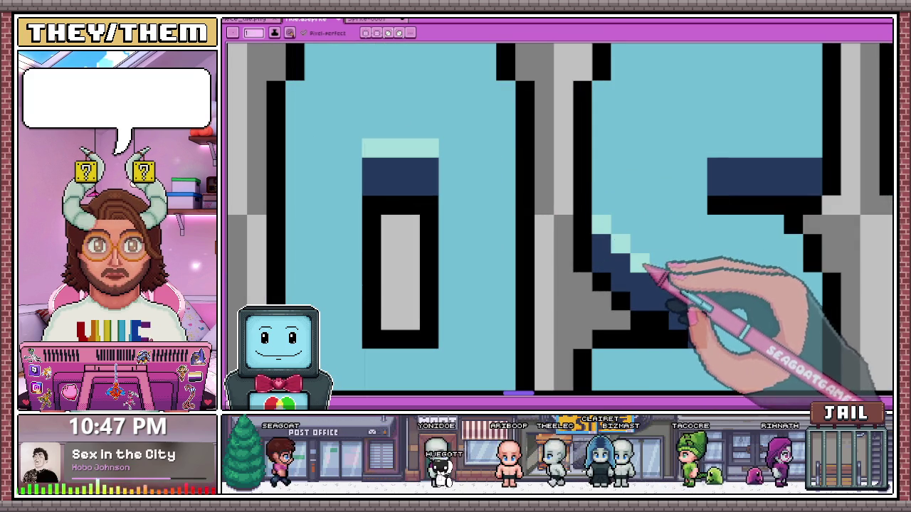
{"action": "scroll", "coordinate": [569, 240], "scroll_direction": "down", "scroll_amount": 2}
{"action": "scroll", "coordinate": [654, 228], "scroll_direction": "down", "scroll_amount": 1}
{"action": "scroll", "coordinate": [606, 215], "scroll_direction": "up", "scroll_amount": 2}
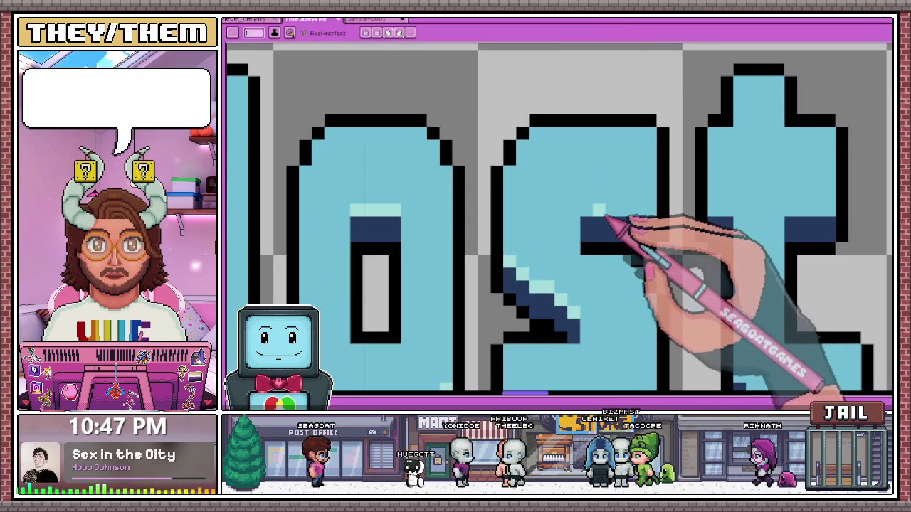
{"action": "scroll", "coordinate": [642, 213], "scroll_direction": "down", "scroll_amount": 2}
{"action": "scroll", "coordinate": [619, 213], "scroll_direction": "down", "scroll_amount": 1}
{"action": "scroll", "coordinate": [539, 237], "scroll_direction": "down", "scroll_amount": 1}
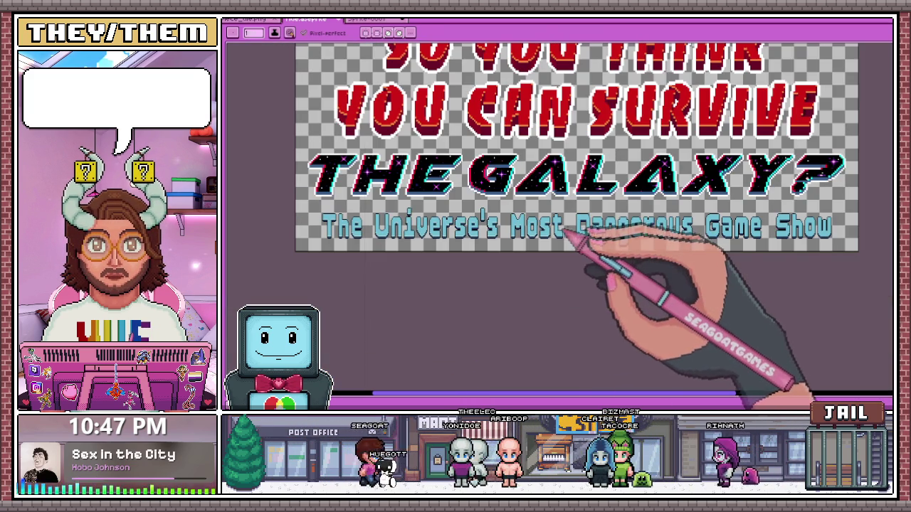
{"action": "scroll", "coordinate": [541, 207], "scroll_direction": "up", "scroll_amount": 2}
{"action": "scroll", "coordinate": [530, 199], "scroll_direction": "up", "scroll_amount": 2}
{"action": "scroll", "coordinate": [530, 203], "scroll_direction": "up", "scroll_amount": 2}
{"action": "scroll", "coordinate": [523, 196], "scroll_direction": "down", "scroll_amount": 1}
{"action": "scroll", "coordinate": [525, 194], "scroll_direction": "up", "scroll_amount": 1}
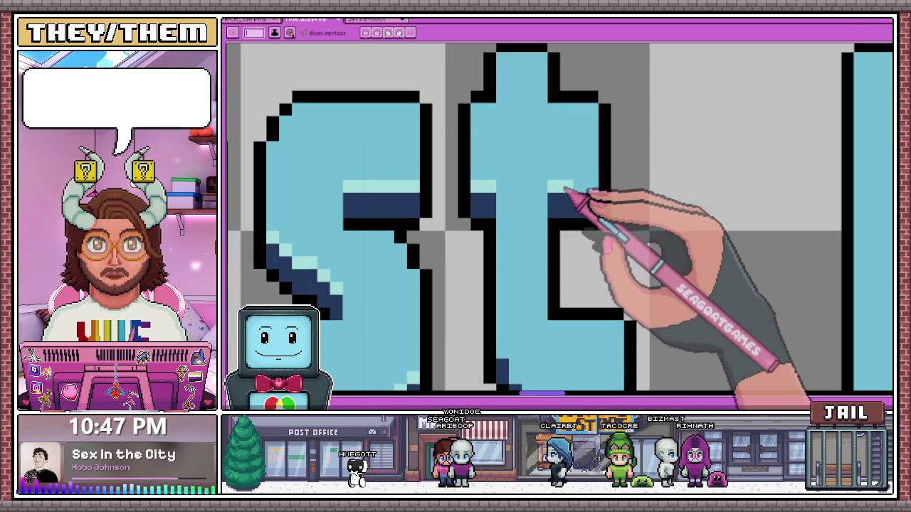
{"action": "scroll", "coordinate": [519, 183], "scroll_direction": "down", "scroll_amount": 2}
{"action": "scroll", "coordinate": [516, 256], "scroll_direction": "up", "scroll_amount": 1}
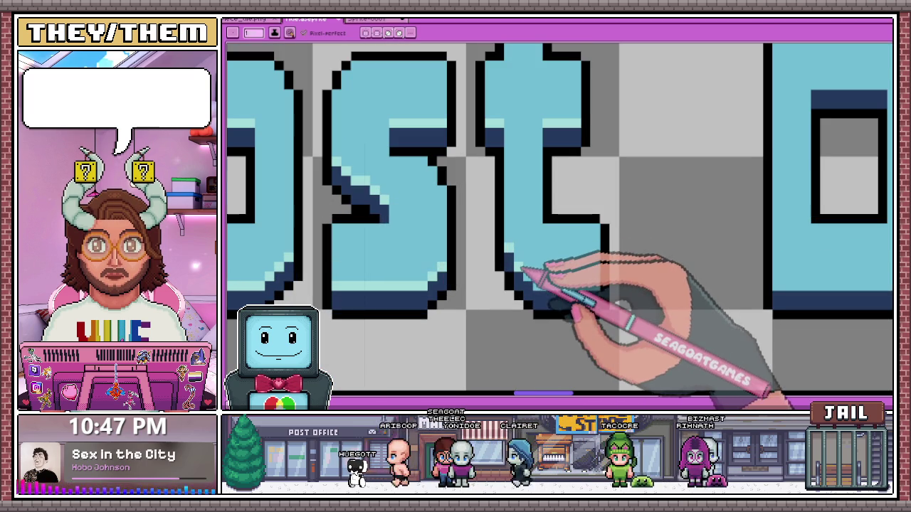
{"action": "scroll", "coordinate": [596, 288], "scroll_direction": "down", "scroll_amount": 3}
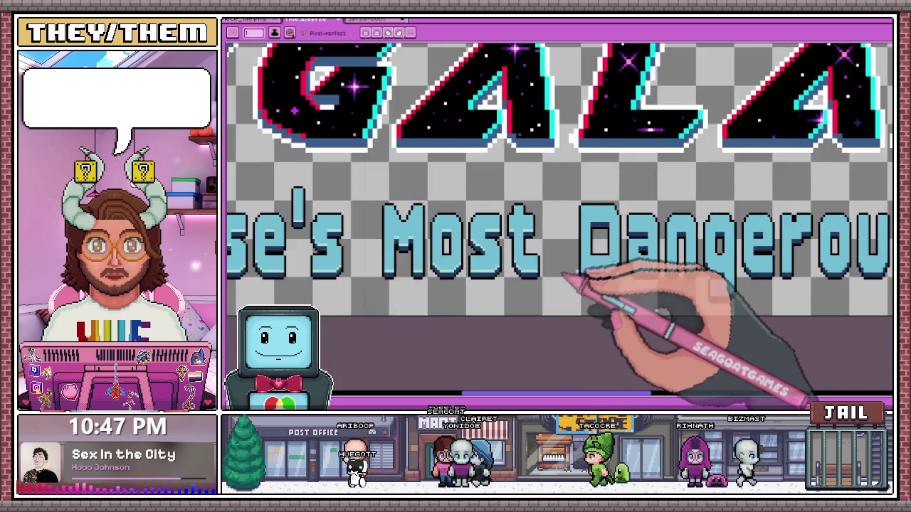
{"action": "scroll", "coordinate": [541, 274], "scroll_direction": "up", "scroll_amount": 2}
{"action": "scroll", "coordinate": [583, 277], "scroll_direction": "up", "scroll_amount": 2}
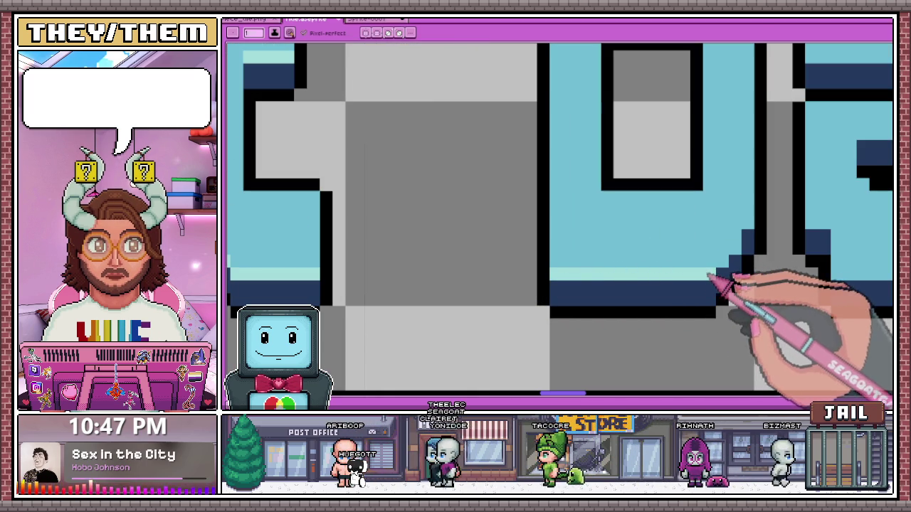
{"action": "scroll", "coordinate": [472, 250], "scroll_direction": "down", "scroll_amount": 2}
{"action": "scroll", "coordinate": [575, 234], "scroll_direction": "down", "scroll_amount": 1}
{"action": "scroll", "coordinate": [476, 190], "scroll_direction": "up", "scroll_amount": 2}
{"action": "left_click_drag", "start_coordinate": [445, 183], "coordinate": [521, 181]}
Extend the light-cyan highlight row along the letter and add a single highlight pixel.
{"action": "scroll", "coordinate": [463, 220], "scroll_direction": "down", "scroll_amount": 2}
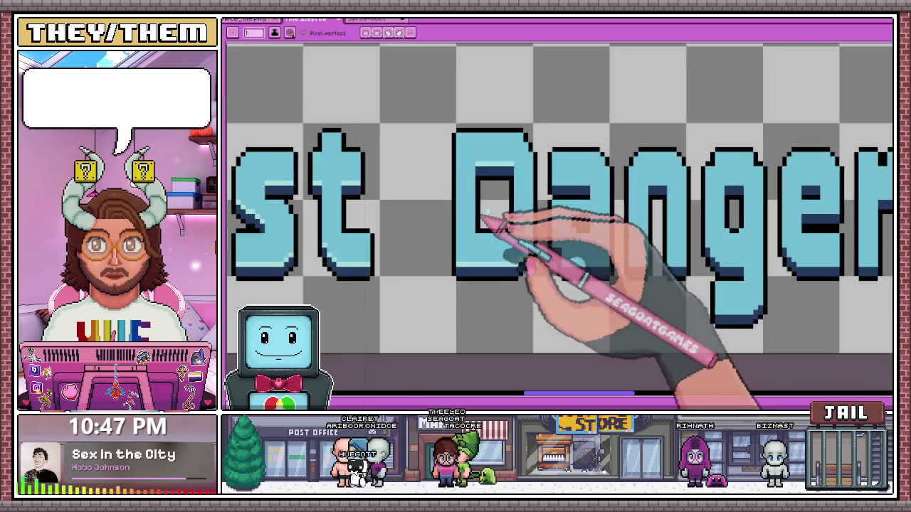
{"action": "scroll", "coordinate": [555, 187], "scroll_direction": "up", "scroll_amount": 1}
{"action": "scroll", "coordinate": [553, 191], "scroll_direction": "up", "scroll_amount": 2}
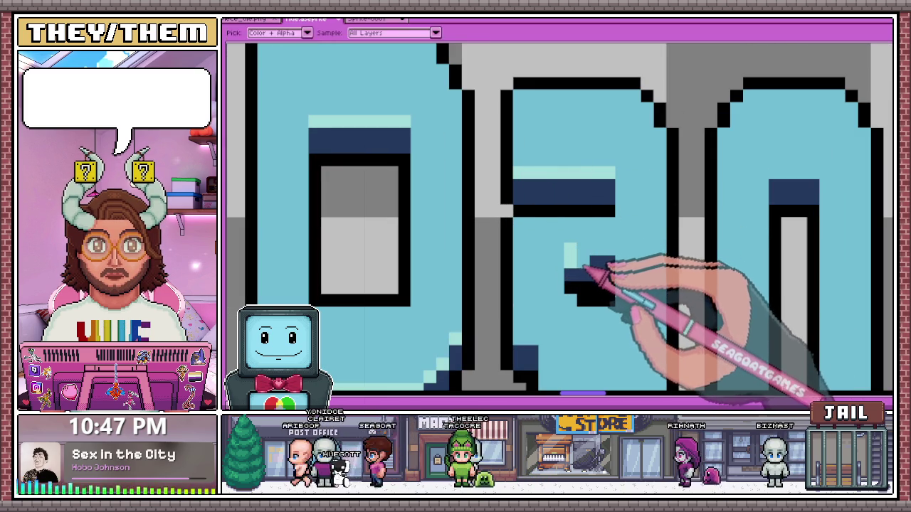
{"action": "scroll", "coordinate": [617, 253], "scroll_direction": "down", "scroll_amount": 1}
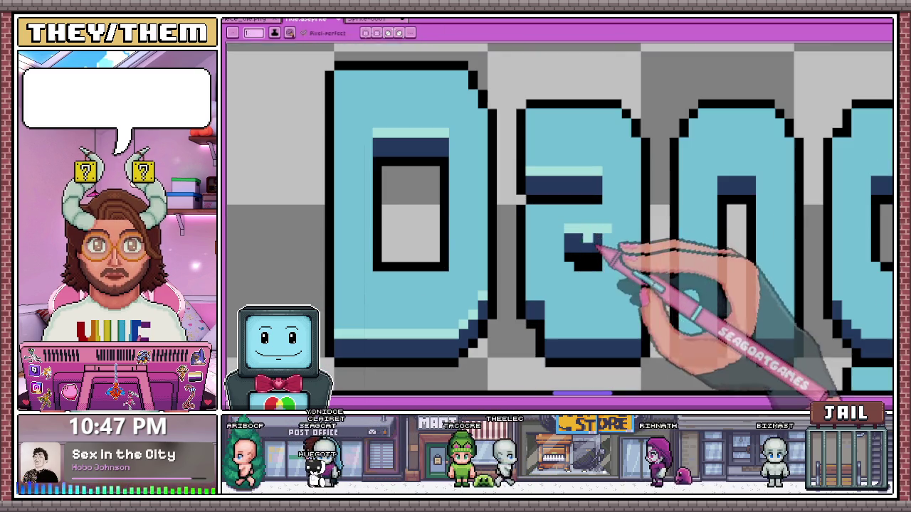
{"action": "scroll", "coordinate": [571, 269], "scroll_direction": "down", "scroll_amount": 3}
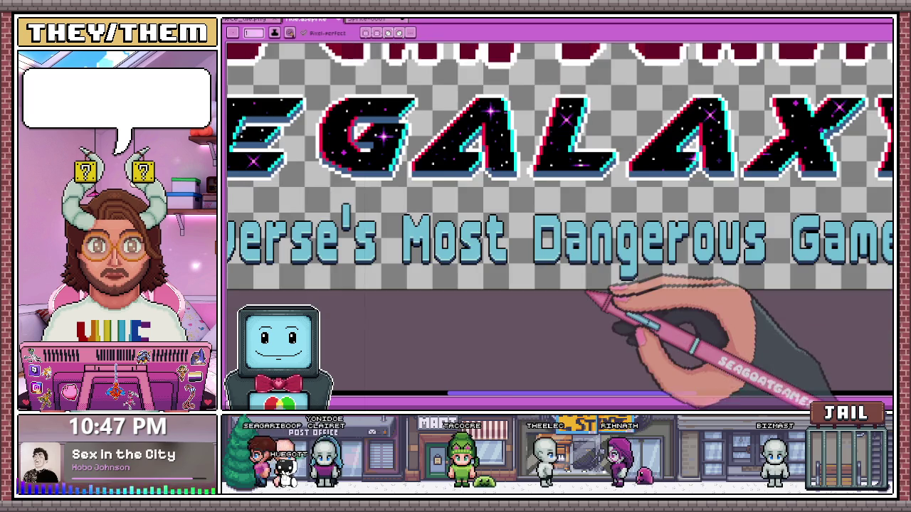
{"action": "scroll", "coordinate": [583, 277], "scroll_direction": "up", "scroll_amount": 2}
{"action": "scroll", "coordinate": [582, 242], "scroll_direction": "up", "scroll_amount": 2}
{"action": "scroll", "coordinate": [562, 263], "scroll_direction": "up", "scroll_amount": 2}
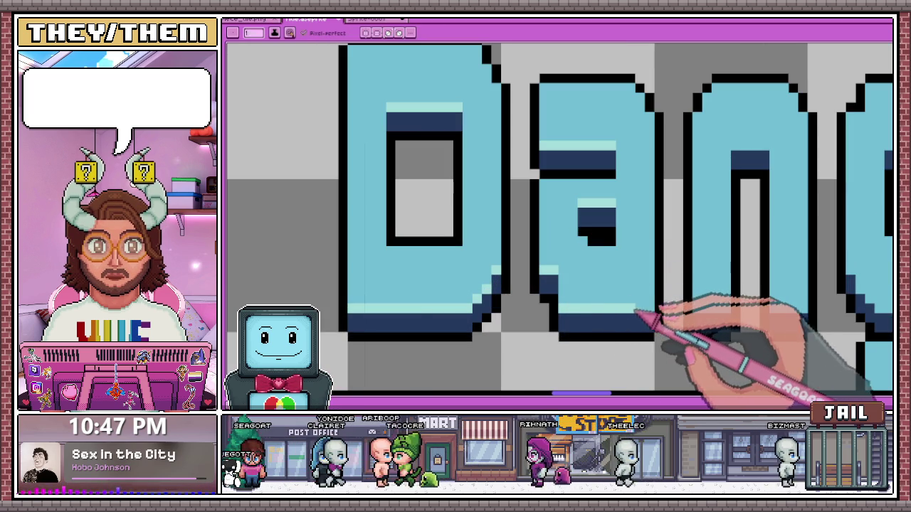
{"action": "scroll", "coordinate": [653, 313], "scroll_direction": "down", "scroll_amount": 3}
{"action": "scroll", "coordinate": [575, 254], "scroll_direction": "up", "scroll_amount": 2}
{"action": "scroll", "coordinate": [596, 270], "scroll_direction": "up", "scroll_amount": 2}
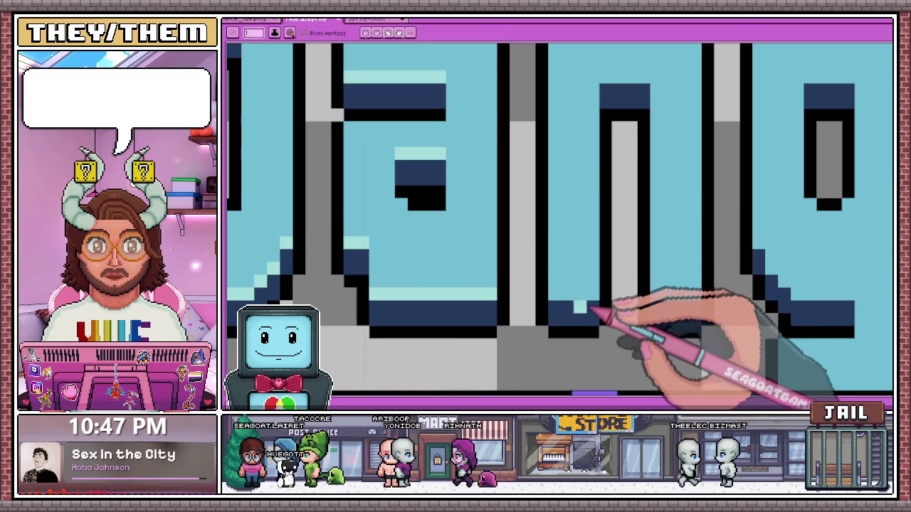
{"action": "left_click_drag", "start_coordinate": [569, 295], "coordinate": [552, 295]}
{"action": "scroll", "coordinate": [605, 214], "scroll_direction": "down", "scroll_amount": 3}
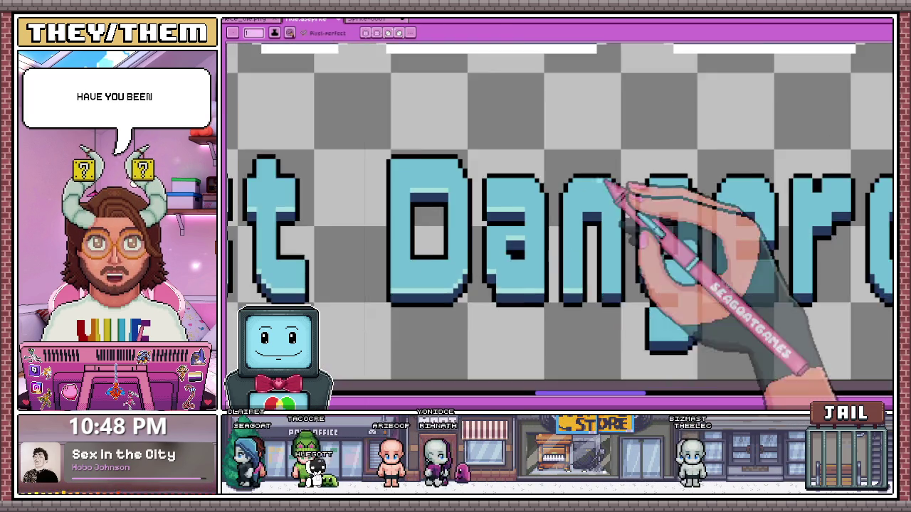
{"action": "scroll", "coordinate": [589, 223], "scroll_direction": "up", "scroll_amount": 2}
{"action": "scroll", "coordinate": [586, 207], "scroll_direction": "up", "scroll_amount": 1}
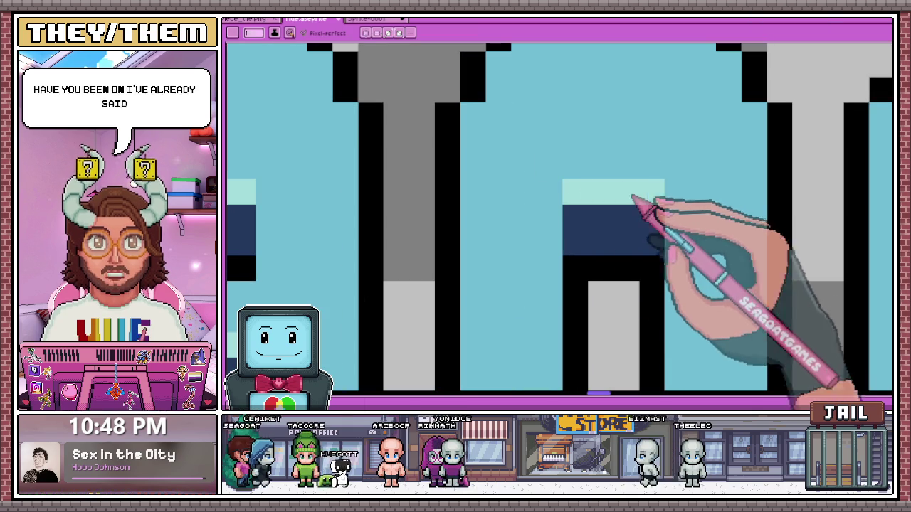
{"action": "scroll", "coordinate": [569, 193], "scroll_direction": "down", "scroll_amount": 1}
{"action": "scroll", "coordinate": [610, 285], "scroll_direction": "down", "scroll_amount": 1}
{"action": "scroll", "coordinate": [600, 292], "scroll_direction": "up", "scroll_amount": 2}
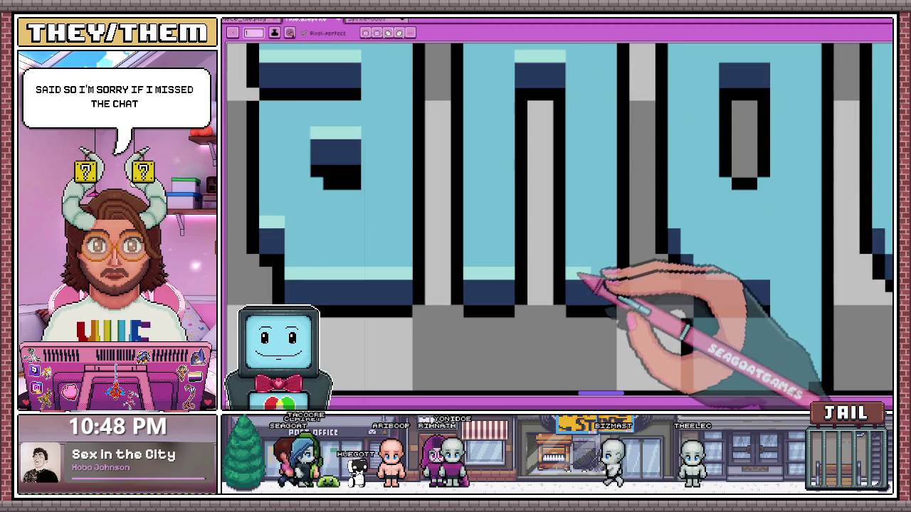
{"action": "scroll", "coordinate": [590, 274], "scroll_direction": "down", "scroll_amount": 2}
{"action": "scroll", "coordinate": [612, 256], "scroll_direction": "up", "scroll_amount": 2}
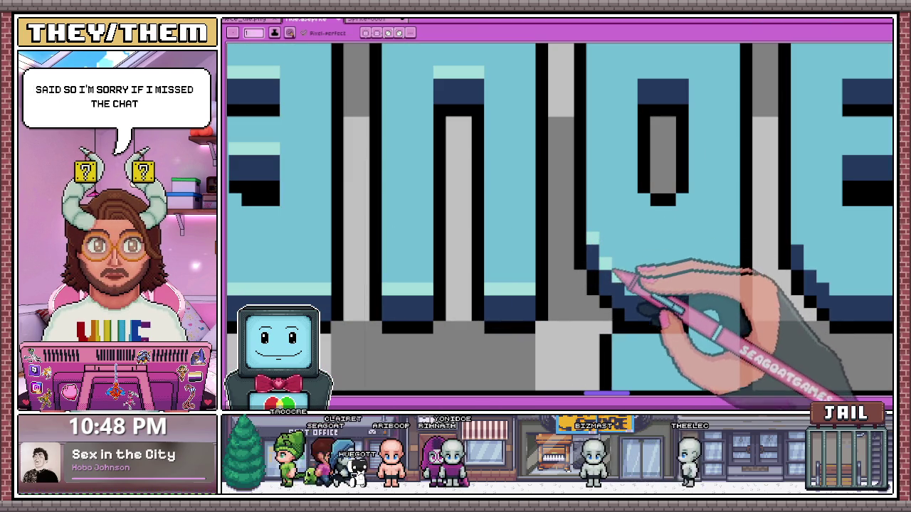
{"action": "scroll", "coordinate": [508, 234], "scroll_direction": "down", "scroll_amount": 1}
{"action": "scroll", "coordinate": [609, 301], "scroll_direction": "down", "scroll_amount": 1}
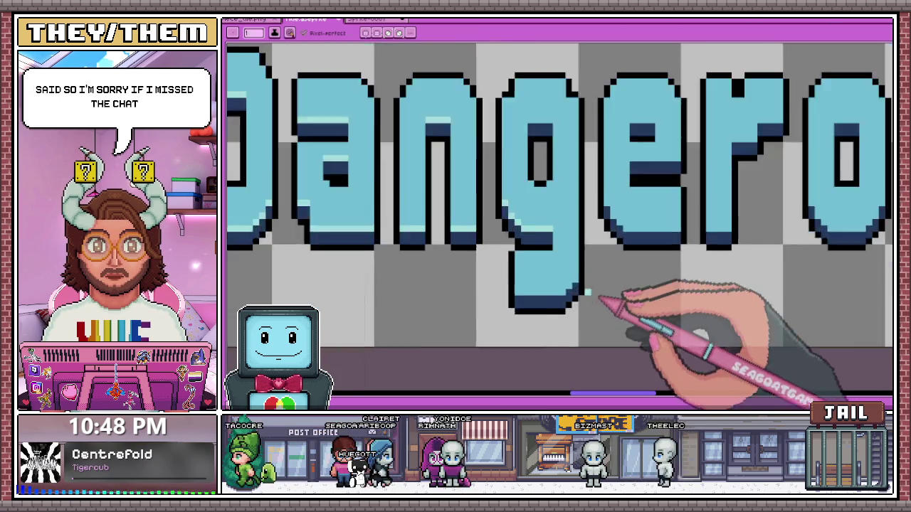
{"action": "scroll", "coordinate": [491, 305], "scroll_direction": "up", "scroll_amount": 2}
{"action": "scroll", "coordinate": [489, 304], "scroll_direction": "up", "scroll_amount": 1}
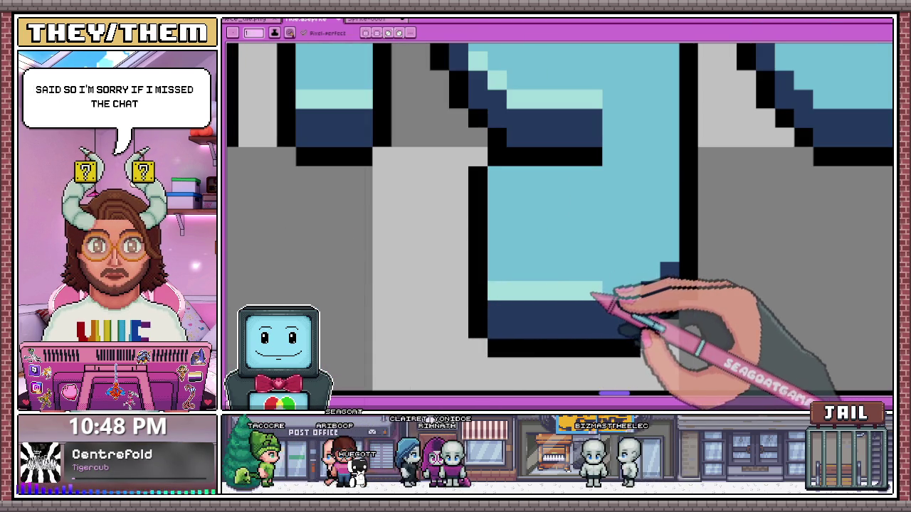
{"action": "left_click", "coordinate": [580, 273]}
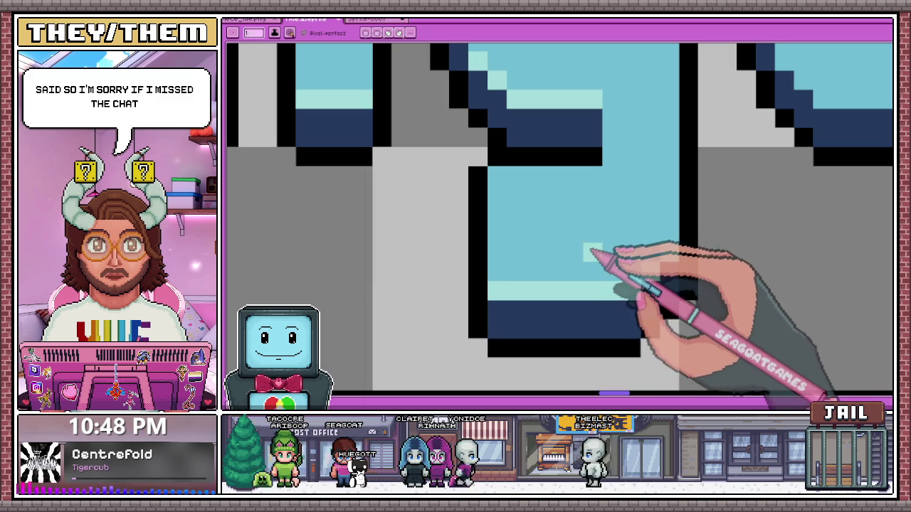
{"action": "scroll", "coordinate": [579, 291], "scroll_direction": "down", "scroll_amount": 1}
{"action": "scroll", "coordinate": [576, 159], "scroll_direction": "down", "scroll_amount": 1}
{"action": "scroll", "coordinate": [550, 135], "scroll_direction": "up", "scroll_amount": 1}
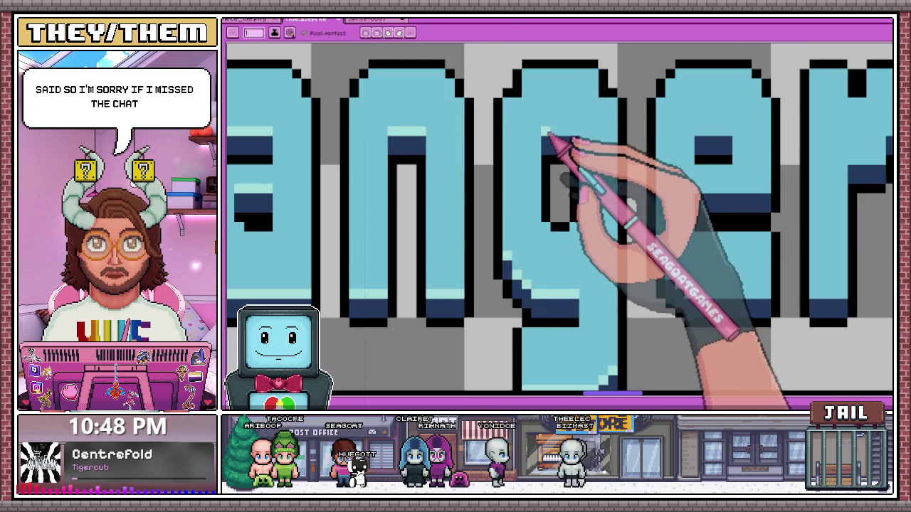
{"action": "scroll", "coordinate": [576, 134], "scroll_direction": "down", "scroll_amount": 1}
{"action": "scroll", "coordinate": [610, 179], "scroll_direction": "up", "scroll_amount": 1}
{"action": "scroll", "coordinate": [604, 158], "scroll_direction": "up", "scroll_amount": 1}
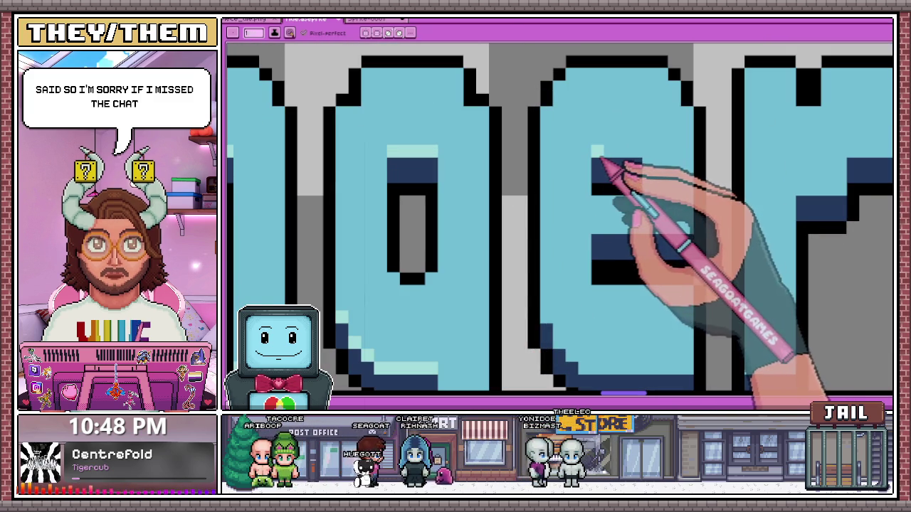
{"action": "scroll", "coordinate": [579, 305], "scroll_direction": "down", "scroll_amount": 1}
{"action": "scroll", "coordinate": [548, 305], "scroll_direction": "up", "scroll_amount": 1}
{"action": "scroll", "coordinate": [573, 305], "scroll_direction": "down", "scroll_amount": 2}
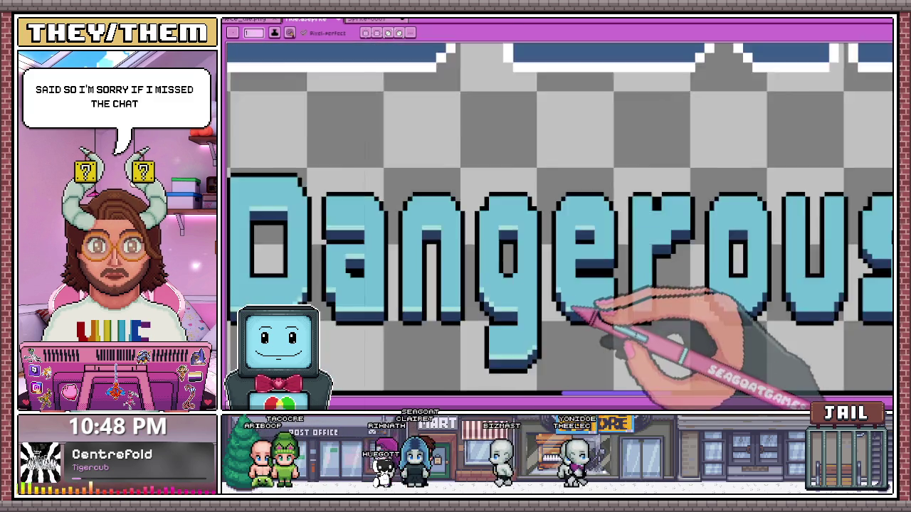
Draw a light-cyan highlight row across the top of the letter's middle bar, zooming in to check it.
{"action": "scroll", "coordinate": [564, 299], "scroll_direction": "up", "scroll_amount": 2}
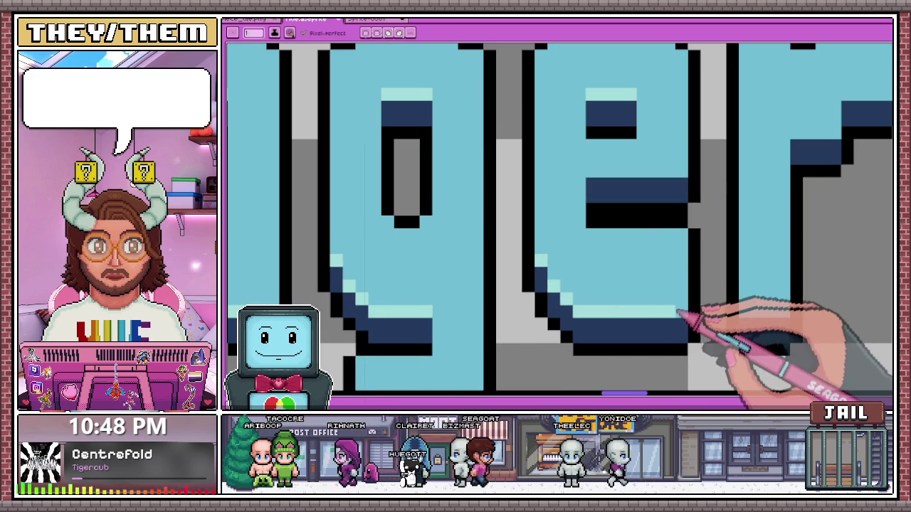
{"action": "left_click_drag", "start_coordinate": [591, 170], "coordinate": [669, 168]}
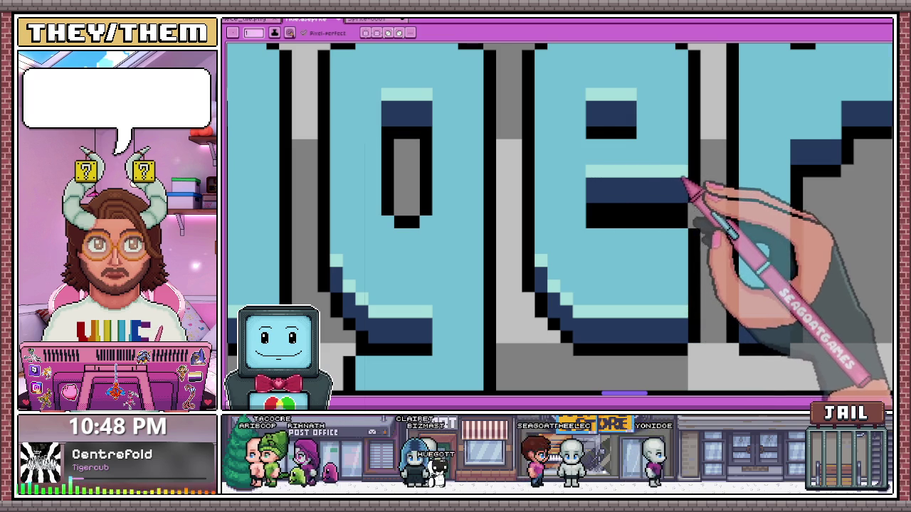
{"action": "scroll", "coordinate": [611, 182], "scroll_direction": "down", "scroll_amount": 1}
{"action": "scroll", "coordinate": [552, 199], "scroll_direction": "down", "scroll_amount": 1}
{"action": "scroll", "coordinate": [472, 204], "scroll_direction": "up", "scroll_amount": 1}
{"action": "scroll", "coordinate": [533, 254], "scroll_direction": "up", "scroll_amount": 1}
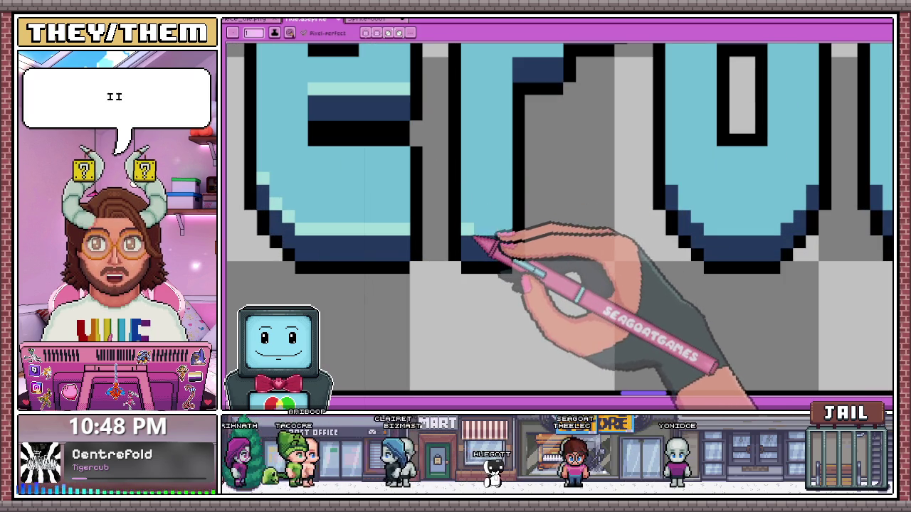
{"action": "scroll", "coordinate": [500, 294], "scroll_direction": "down", "scroll_amount": 2}
{"action": "scroll", "coordinate": [500, 293], "scroll_direction": "up", "scroll_amount": 2}
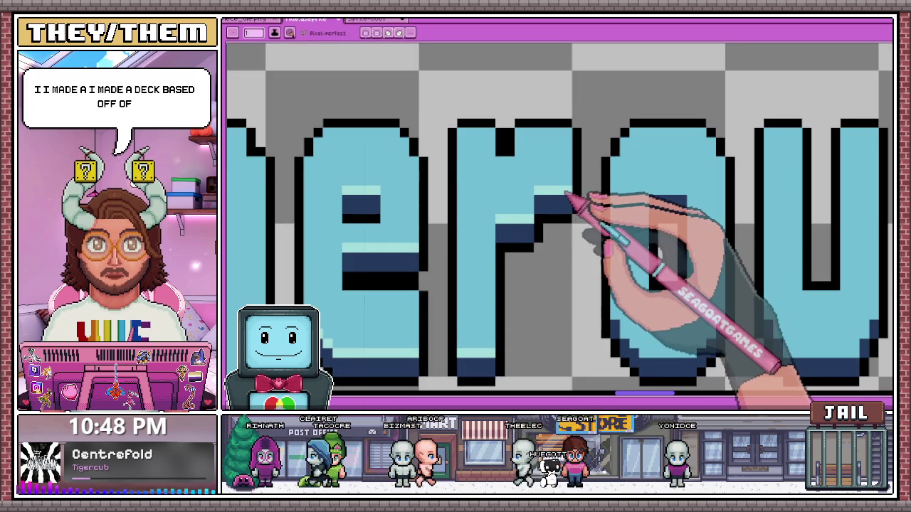
{"action": "scroll", "coordinate": [567, 196], "scroll_direction": "down", "scroll_amount": 1}
{"action": "scroll", "coordinate": [595, 234], "scroll_direction": "up", "scroll_amount": 1}
{"action": "scroll", "coordinate": [630, 204], "scroll_direction": "up", "scroll_amount": 1}
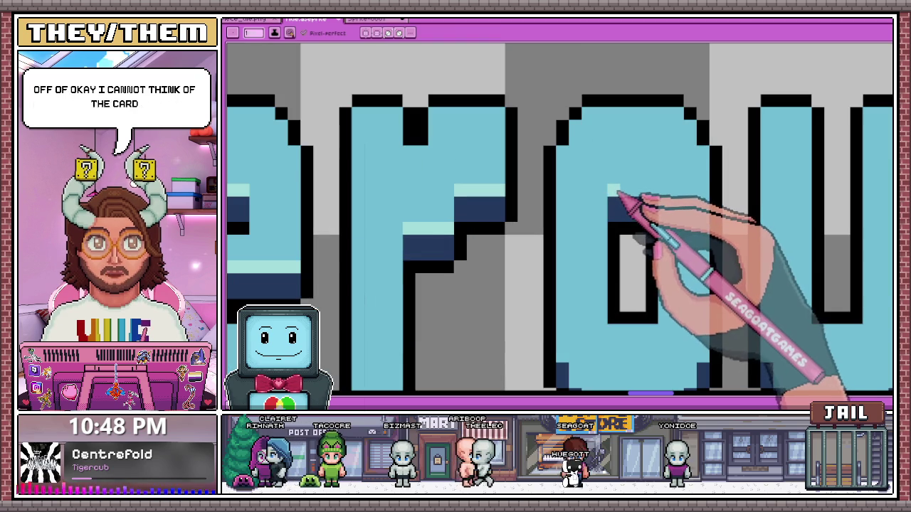
{"action": "scroll", "coordinate": [637, 197], "scroll_direction": "down", "scroll_amount": 2}
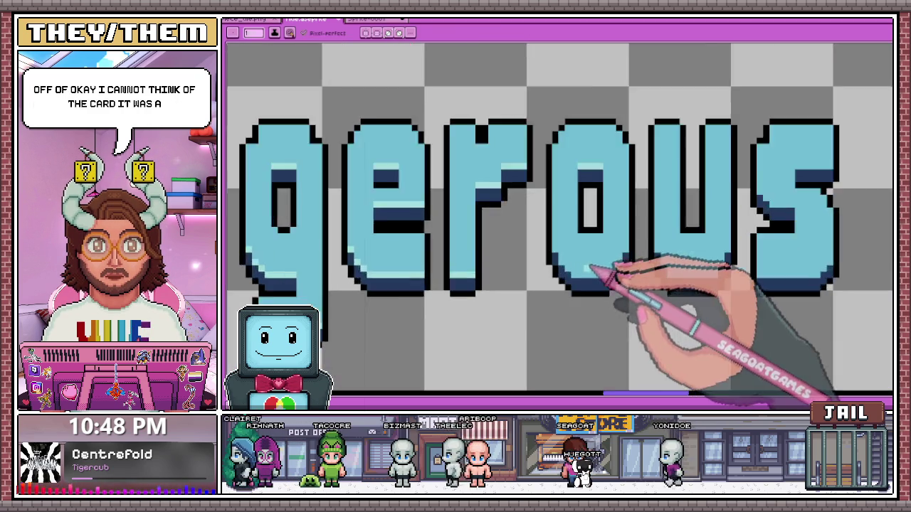
{"action": "scroll", "coordinate": [548, 246], "scroll_direction": "up", "scroll_amount": 3}
{"action": "scroll", "coordinate": [540, 196], "scroll_direction": "down", "scroll_amount": 1}
{"action": "scroll", "coordinate": [538, 198], "scroll_direction": "up", "scroll_amount": 1}
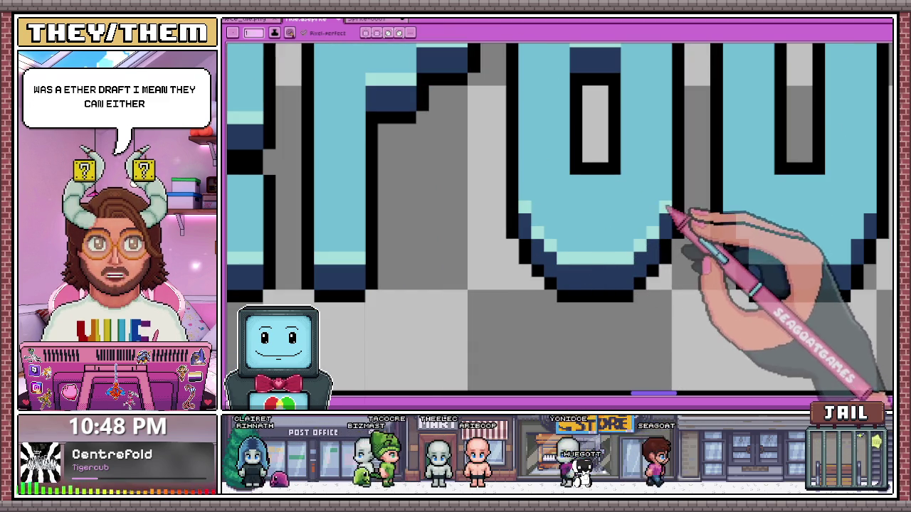
Extend the light-cyan highlight along the bottom edges of the 'u' and 's' letters.
{"action": "scroll", "coordinate": [666, 209], "scroll_direction": "down", "scroll_amount": 3}
{"action": "scroll", "coordinate": [616, 230], "scroll_direction": "up", "scroll_amount": 2}
{"action": "scroll", "coordinate": [579, 218], "scroll_direction": "up", "scroll_amount": 1}
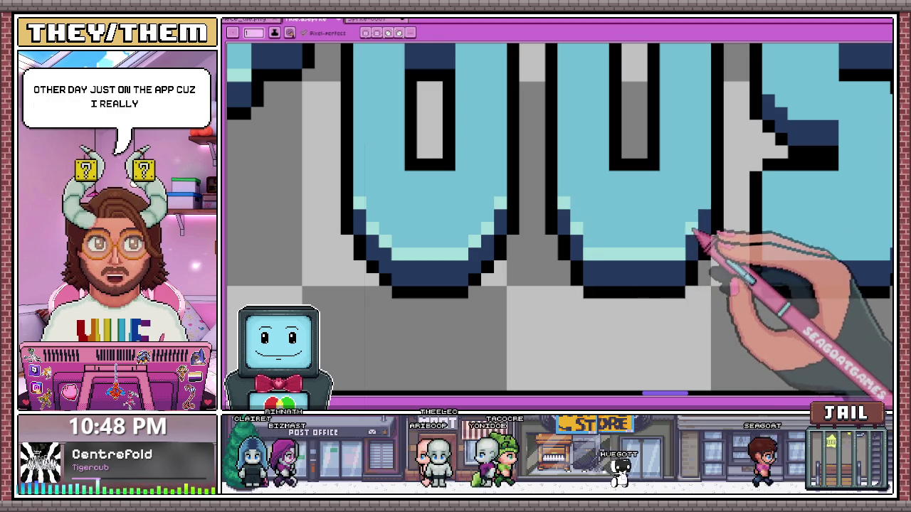
{"action": "scroll", "coordinate": [618, 189], "scroll_direction": "down", "scroll_amount": 3}
{"action": "scroll", "coordinate": [618, 186], "scroll_direction": "up", "scroll_amount": 2}
{"action": "scroll", "coordinate": [661, 214], "scroll_direction": "up", "scroll_amount": 1}
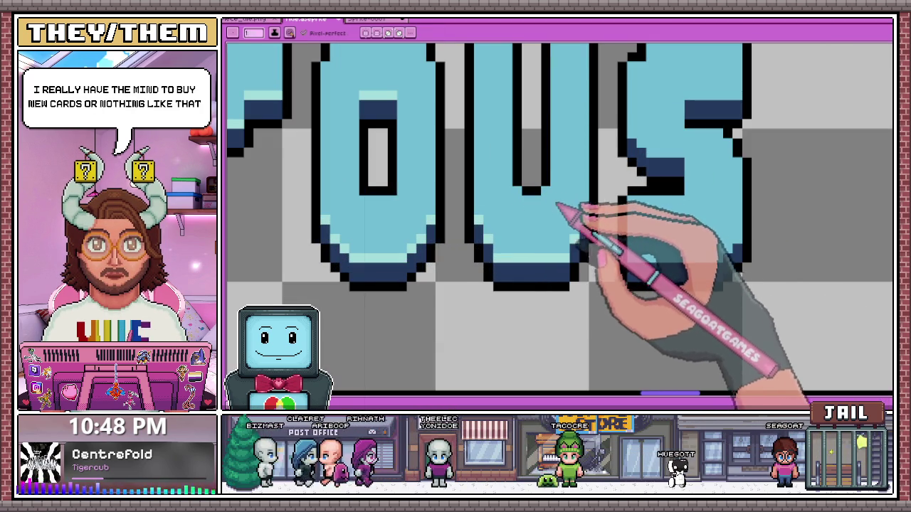
{"action": "scroll", "coordinate": [564, 217], "scroll_direction": "down", "scroll_amount": 3}
{"action": "scroll", "coordinate": [532, 238], "scroll_direction": "up", "scroll_amount": 2}
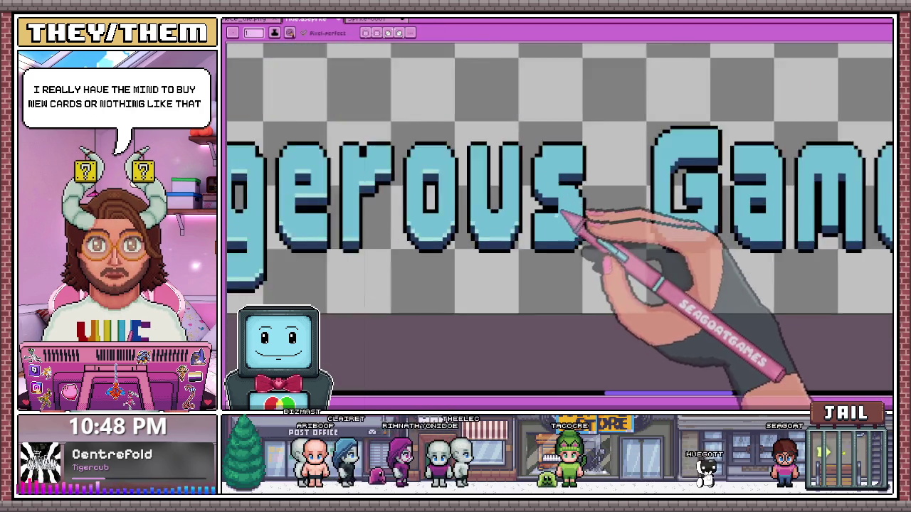
{"action": "scroll", "coordinate": [553, 214], "scroll_direction": "up", "scroll_amount": 2}
{"action": "left_click_drag", "start_coordinate": [521, 266], "coordinate": [614, 265]}
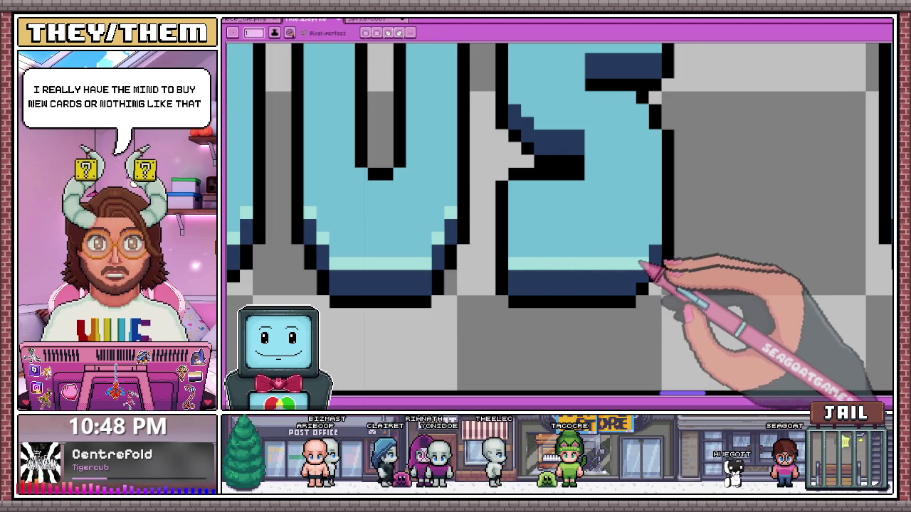
{"action": "key", "text": "alt"}
{"action": "scroll", "coordinate": [569, 192], "scroll_direction": "up", "scroll_amount": 2}
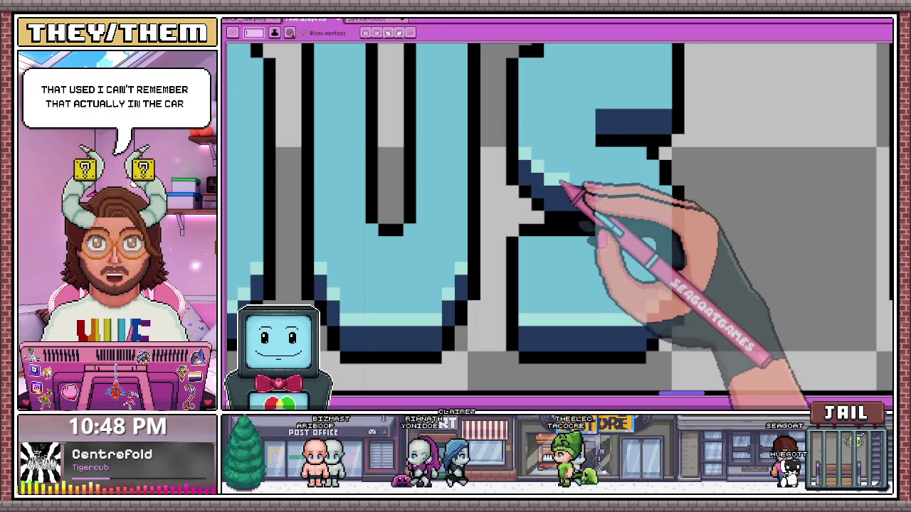
{"action": "scroll", "coordinate": [569, 171], "scroll_direction": "down", "scroll_amount": 2}
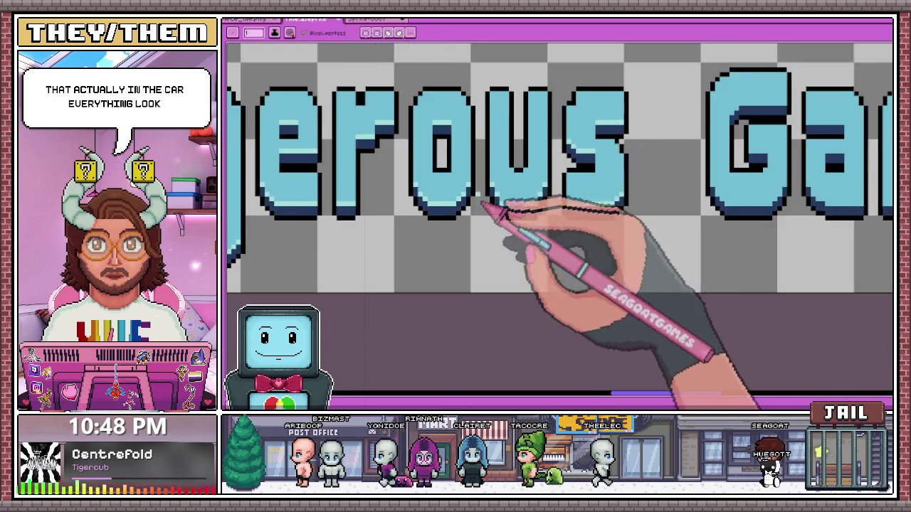
Highlight the G's inner band and lower curve with light-cyan pixels.
{"action": "scroll", "coordinate": [544, 160], "scroll_direction": "down", "scroll_amount": 2}
{"action": "scroll", "coordinate": [570, 157], "scroll_direction": "up", "scroll_amount": 2}
{"action": "scroll", "coordinate": [605, 164], "scroll_direction": "up", "scroll_amount": 2}
{"action": "scroll", "coordinate": [563, 188], "scroll_direction": "up", "scroll_amount": 2}
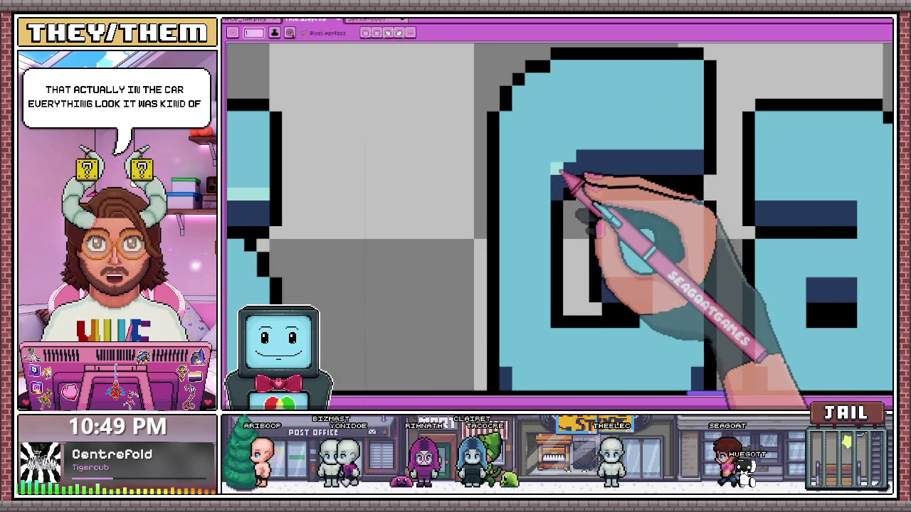
{"action": "left_click_drag", "start_coordinate": [575, 157], "coordinate": [697, 157]}
{"action": "scroll", "coordinate": [686, 151], "scroll_direction": "down", "scroll_amount": 2}
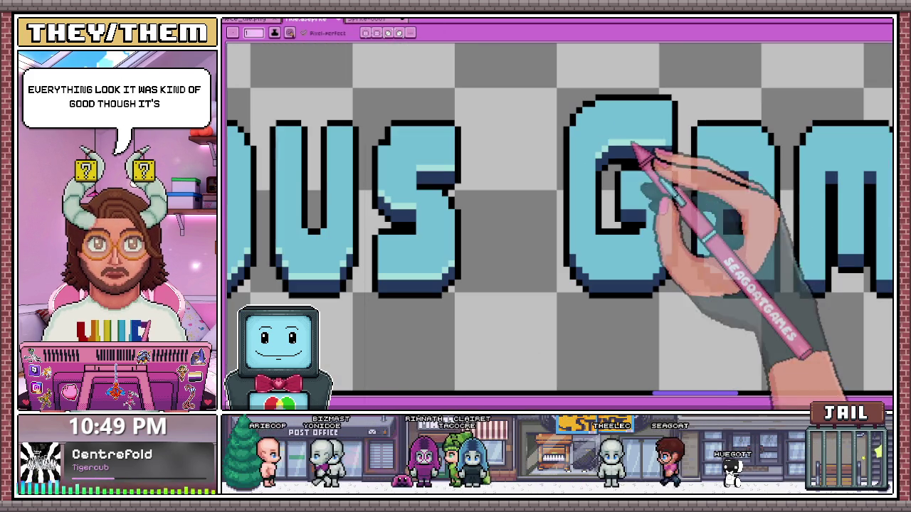
{"action": "scroll", "coordinate": [580, 249], "scroll_direction": "up", "scroll_amount": 2}
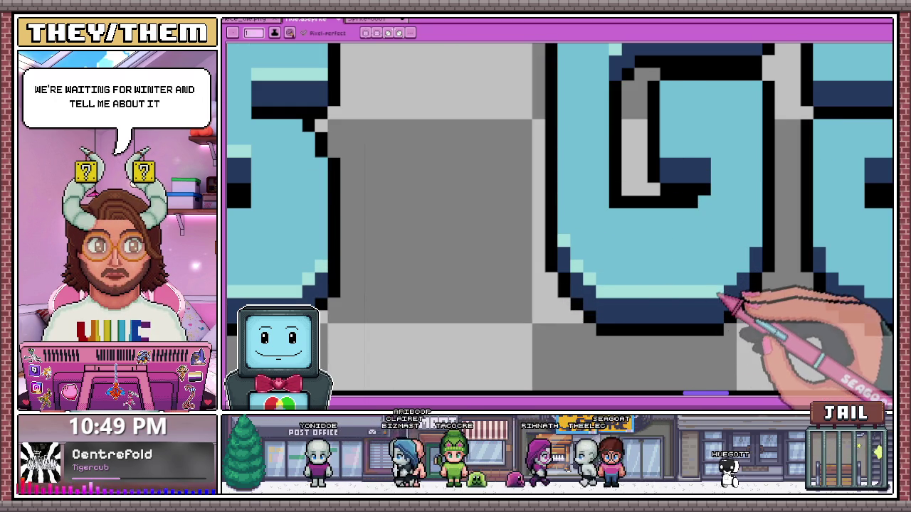
{"action": "left_click_drag", "start_coordinate": [715, 293], "coordinate": [735, 277]}
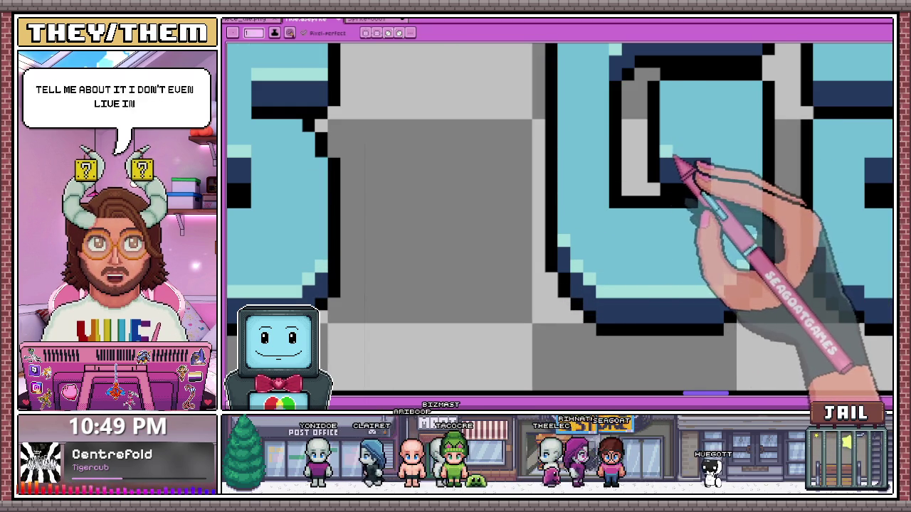
Add light-cyan highlights across the top and lower-left edge of the 'a'.
{"action": "scroll", "coordinate": [697, 160], "scroll_direction": "down", "scroll_amount": 3}
{"action": "scroll", "coordinate": [609, 209], "scroll_direction": "down", "scroll_amount": 2}
{"action": "scroll", "coordinate": [575, 203], "scroll_direction": "up", "scroll_amount": 2}
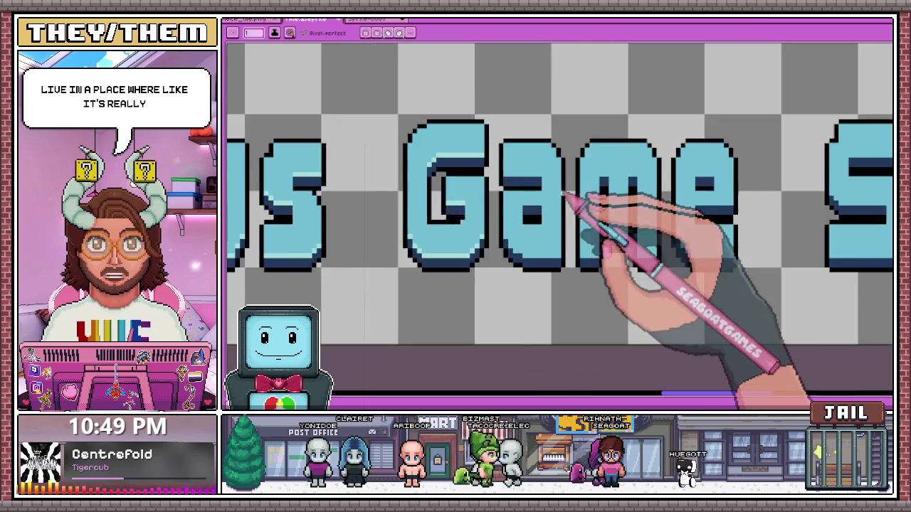
{"action": "scroll", "coordinate": [503, 179], "scroll_direction": "up", "scroll_amount": 2}
{"action": "left_click_drag", "start_coordinate": [477, 166], "coordinate": [549, 165]}
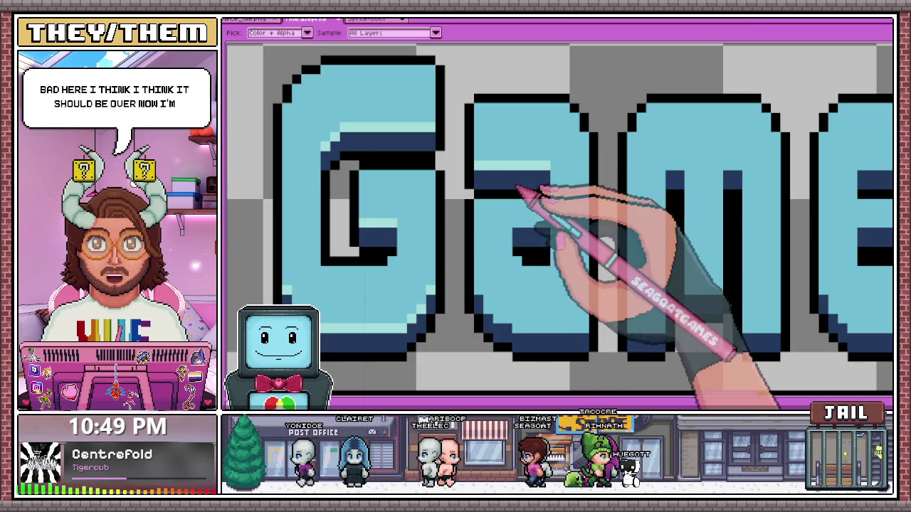
{"action": "key", "text": "b"}
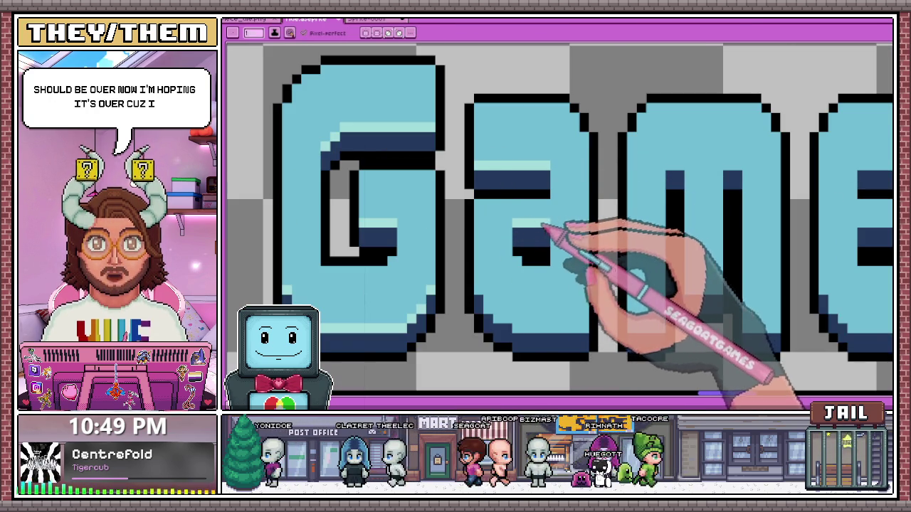
{"action": "left_click_drag", "start_coordinate": [484, 299], "coordinate": [524, 326]}
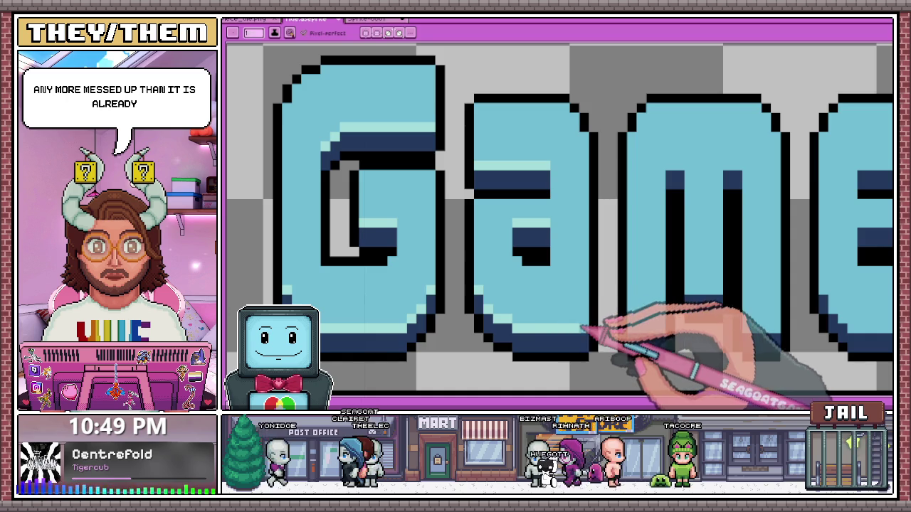
Add a final light-cyan highlight pixel to the 'e' and zoom in to check it.
{"action": "scroll", "coordinate": [582, 329], "scroll_direction": "down", "scroll_amount": 2}
{"action": "scroll", "coordinate": [546, 323], "scroll_direction": "up", "scroll_amount": 2}
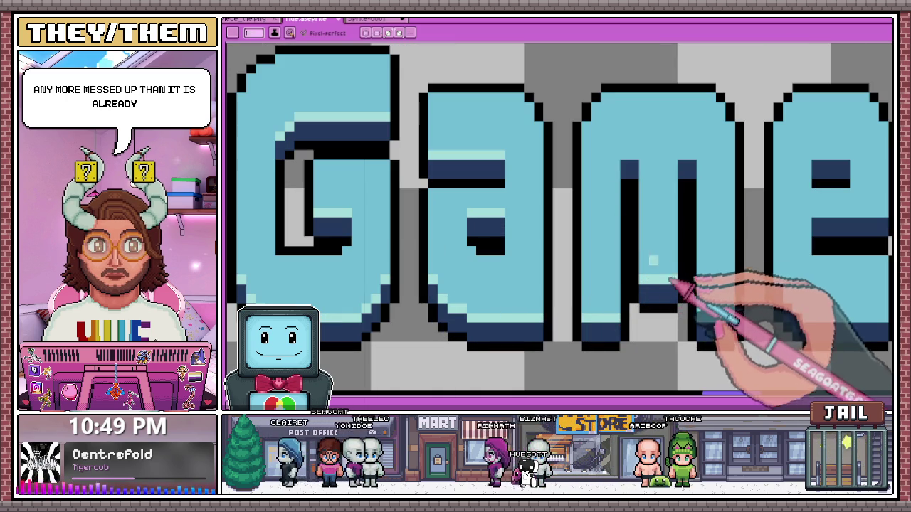
{"action": "scroll", "coordinate": [608, 182], "scroll_direction": "down", "scroll_amount": 2}
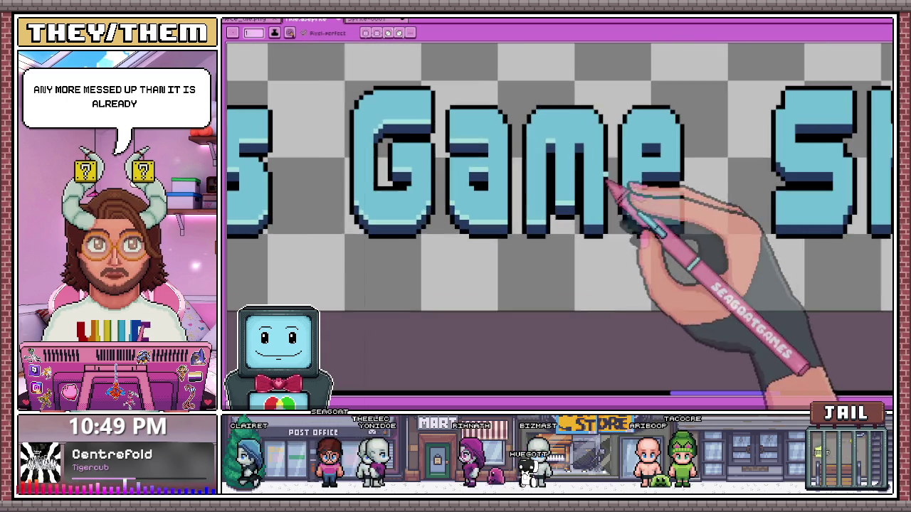
{"action": "scroll", "coordinate": [608, 181], "scroll_direction": "up", "scroll_amount": 2}
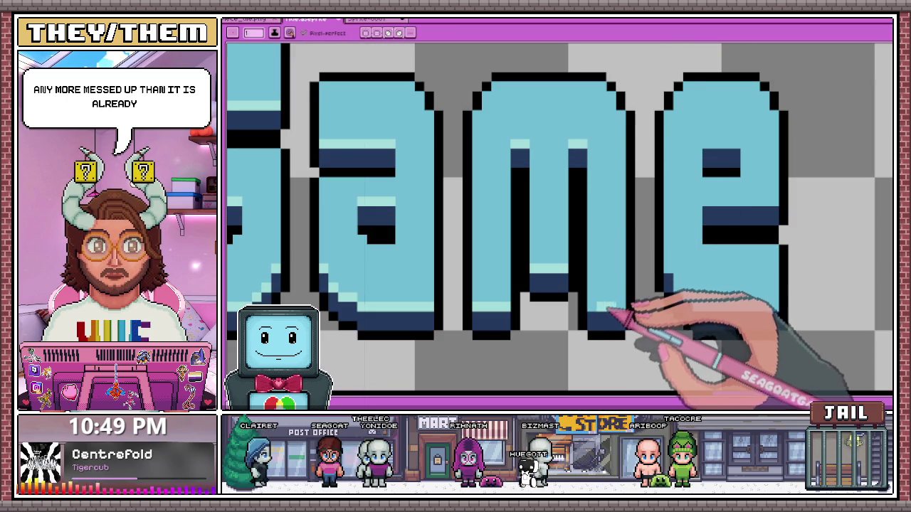
{"action": "scroll", "coordinate": [626, 242], "scroll_direction": "down", "scroll_amount": 2}
{"action": "scroll", "coordinate": [612, 196], "scroll_direction": "up", "scroll_amount": 2}
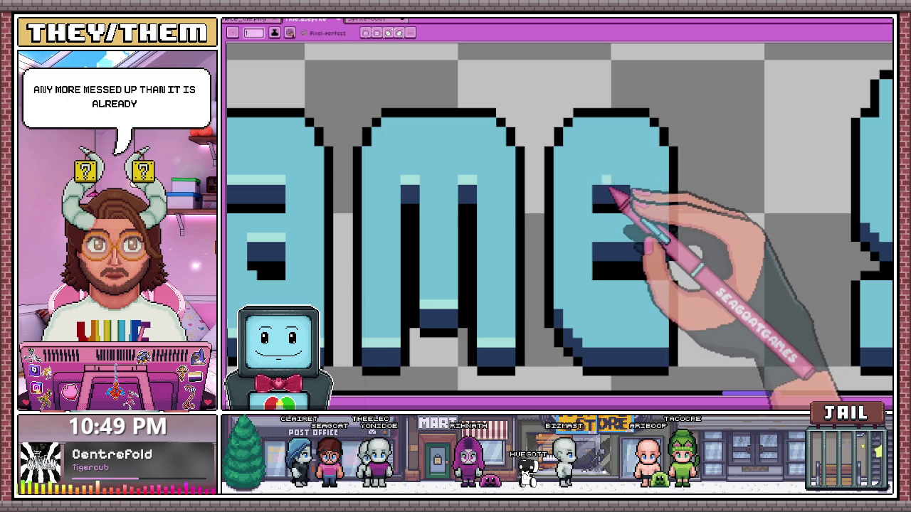
{"action": "left_click", "coordinate": [625, 180]}
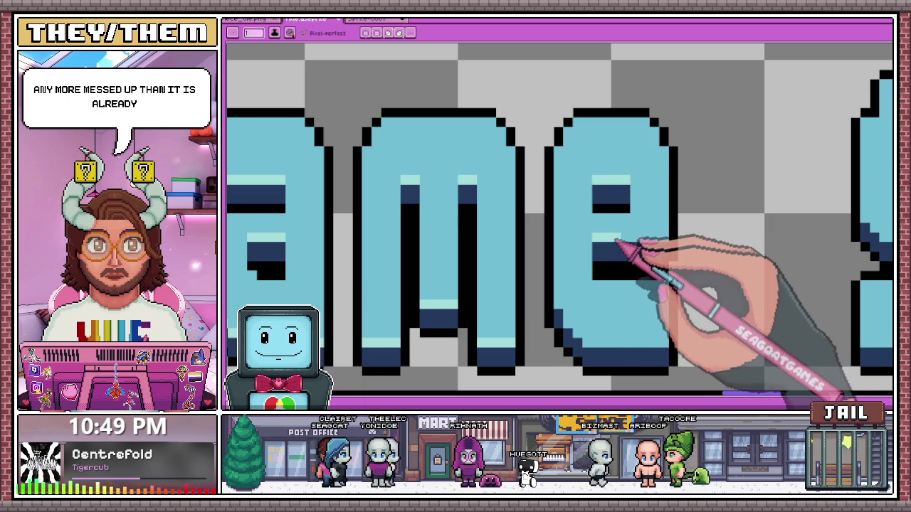
{"action": "scroll", "coordinate": [620, 237], "scroll_direction": "down", "scroll_amount": 2}
{"action": "scroll", "coordinate": [583, 258], "scroll_direction": "up", "scroll_amount": 3}
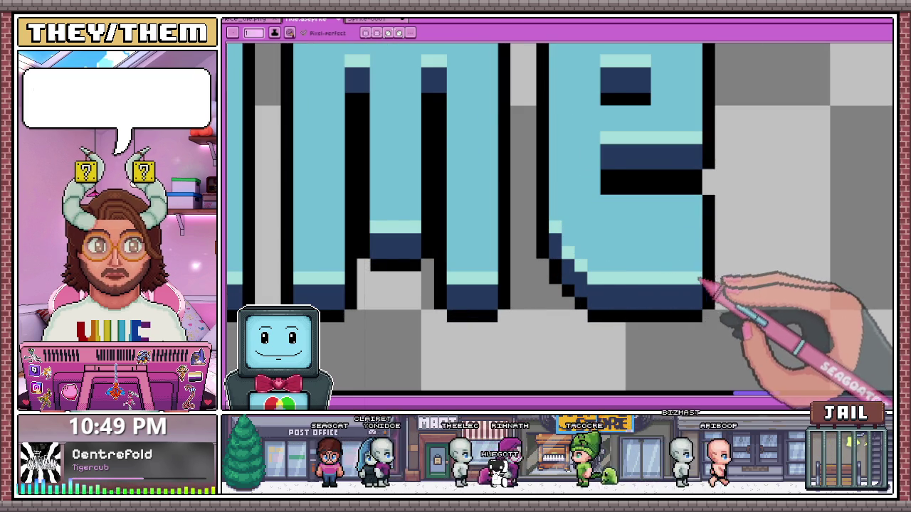
{"action": "scroll", "coordinate": [703, 281], "scroll_direction": "down", "scroll_amount": 2}
{"action": "scroll", "coordinate": [602, 264], "scroll_direction": "up", "scroll_amount": 2}
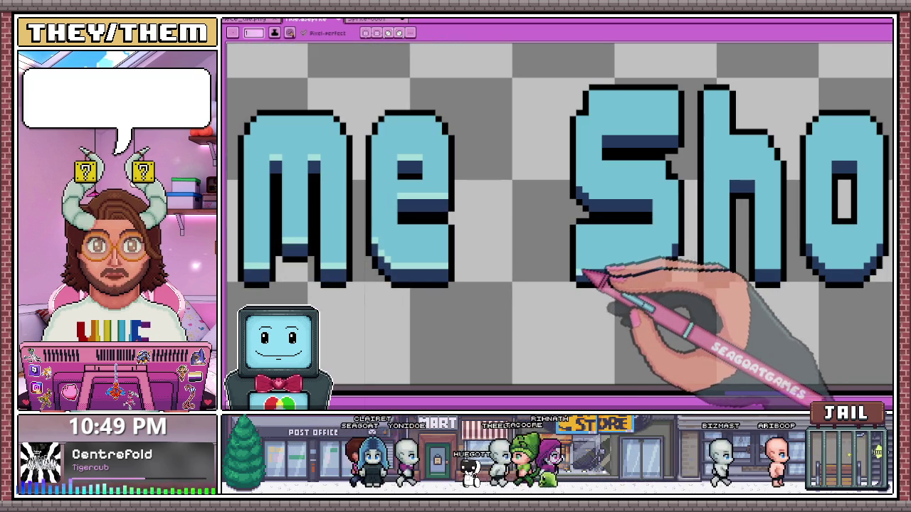
{"action": "scroll", "coordinate": [595, 276], "scroll_direction": "up", "scroll_amount": 1}
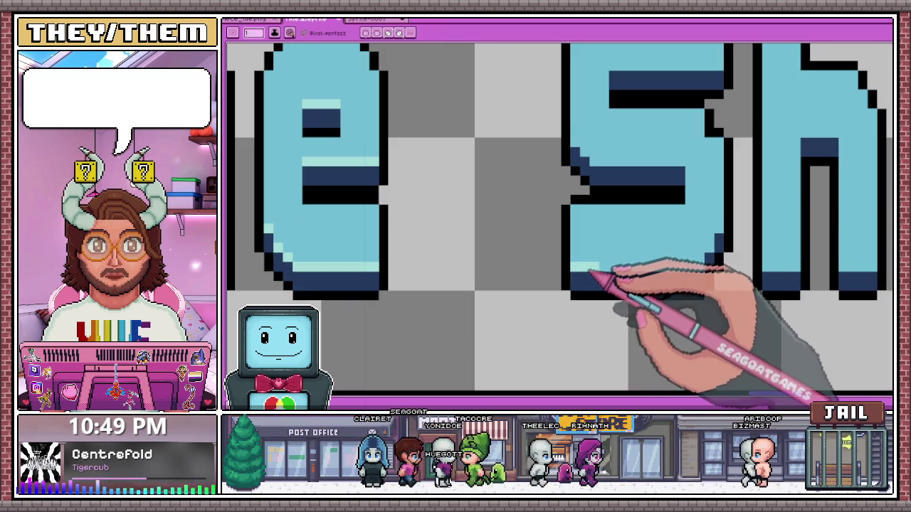
{"action": "left_click_drag", "start_coordinate": [589, 269], "coordinate": [653, 268]}
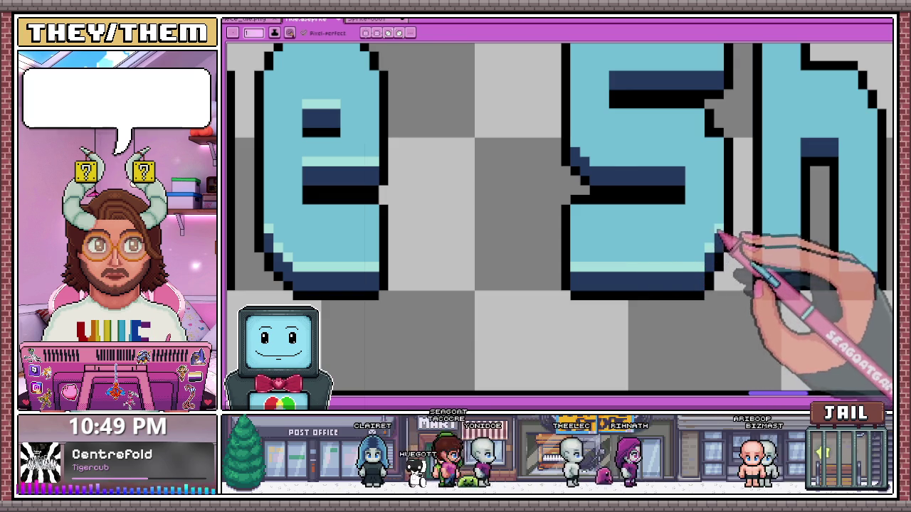
{"action": "scroll", "coordinate": [713, 246], "scroll_direction": "down", "scroll_amount": 2}
{"action": "scroll", "coordinate": [633, 228], "scroll_direction": "up", "scroll_amount": 3}
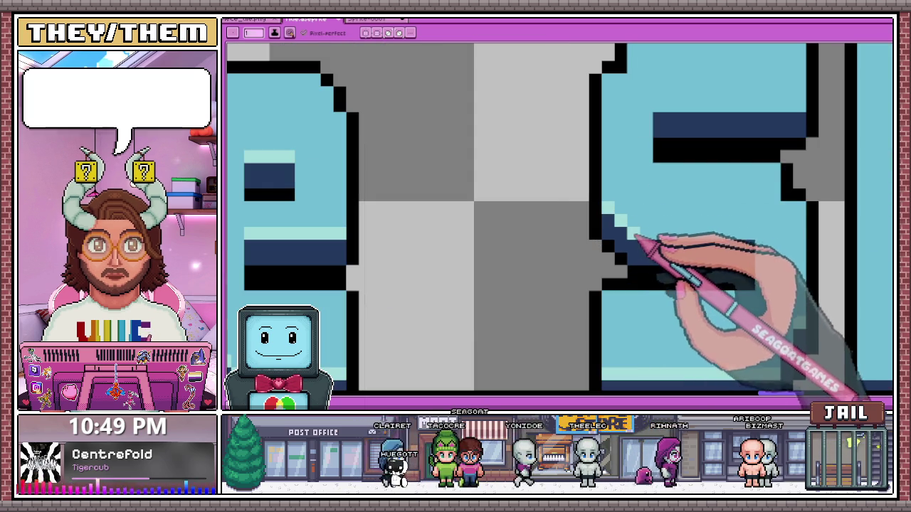
{"action": "scroll", "coordinate": [740, 244], "scroll_direction": "down", "scroll_amount": 2}
{"action": "scroll", "coordinate": [580, 252], "scroll_direction": "up", "scroll_amount": 1}
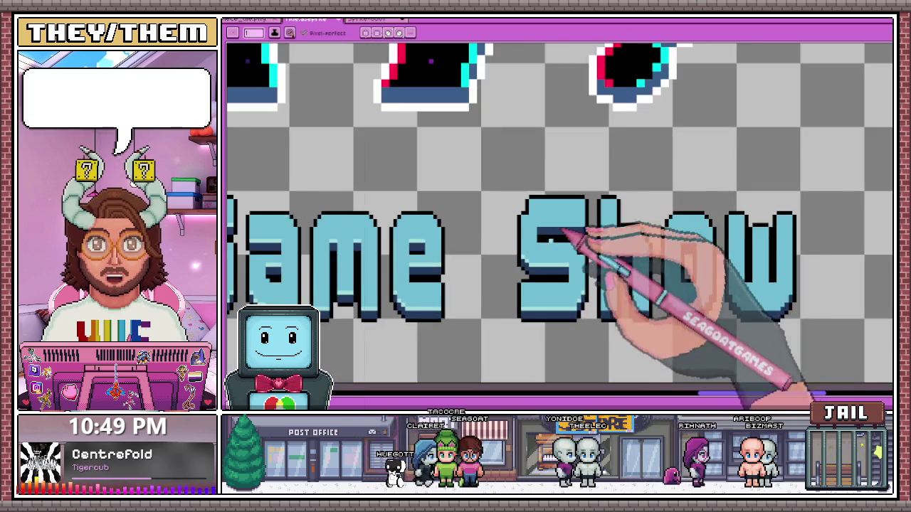
{"action": "scroll", "coordinate": [562, 227], "scroll_direction": "up", "scroll_amount": 3}
{"action": "scroll", "coordinate": [541, 212], "scroll_direction": "down", "scroll_amount": 2}
{"action": "scroll", "coordinate": [532, 183], "scroll_direction": "up", "scroll_amount": 2}
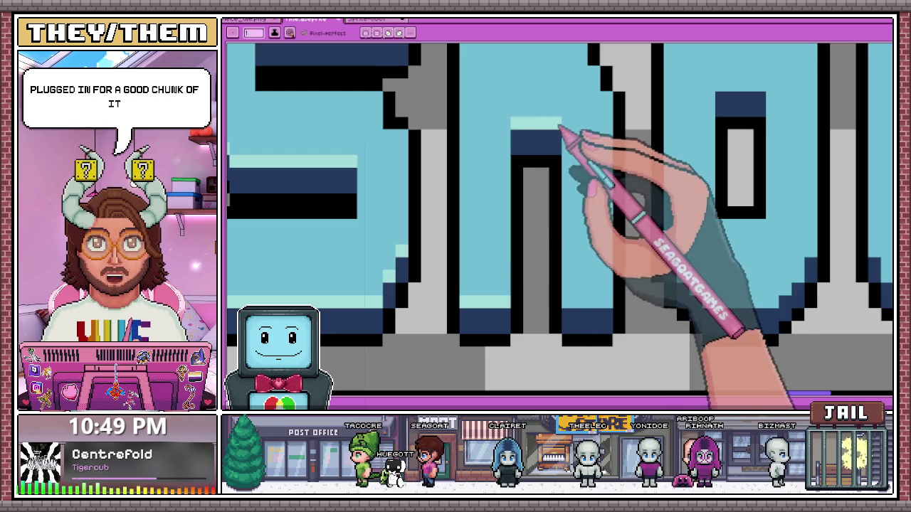
{"action": "scroll", "coordinate": [539, 229], "scroll_direction": "down", "scroll_amount": 2}
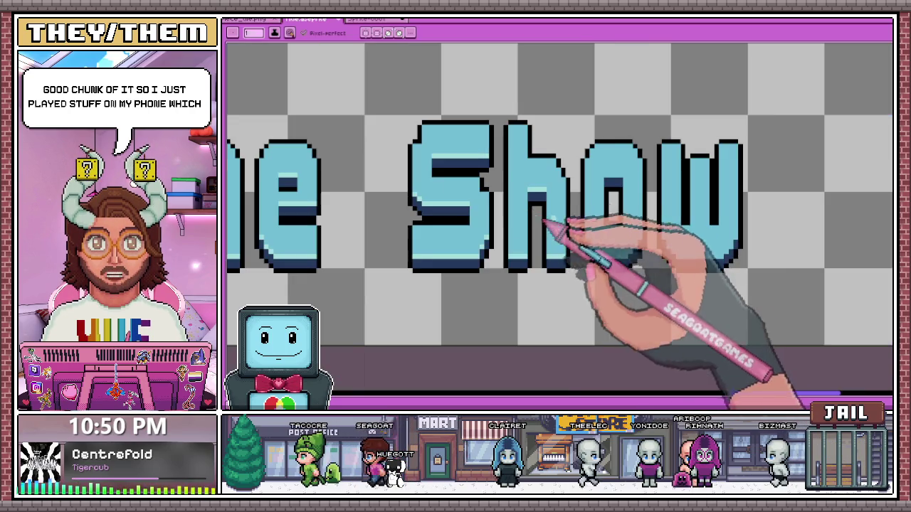
{"action": "scroll", "coordinate": [610, 254], "scroll_direction": "up", "scroll_amount": 1}
{"action": "scroll", "coordinate": [547, 230], "scroll_direction": "up", "scroll_amount": 1}
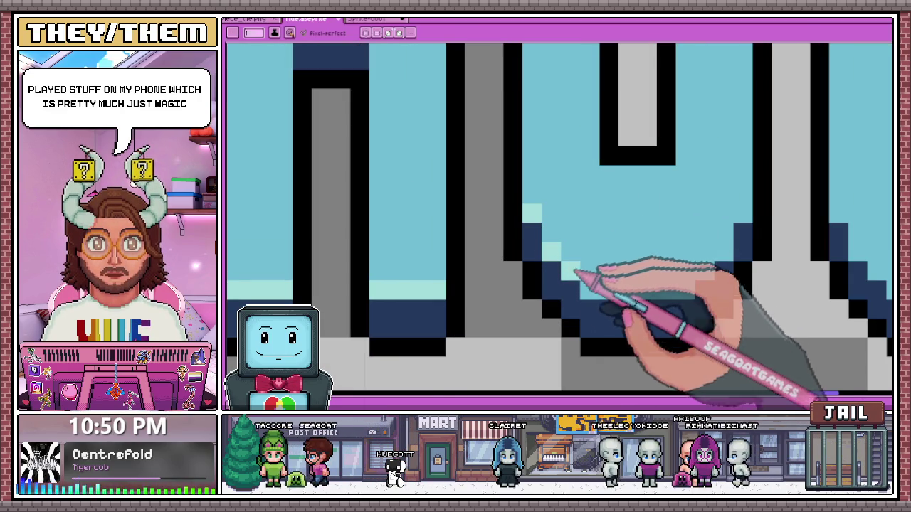
{"action": "scroll", "coordinate": [683, 242], "scroll_direction": "down", "scroll_amount": 2}
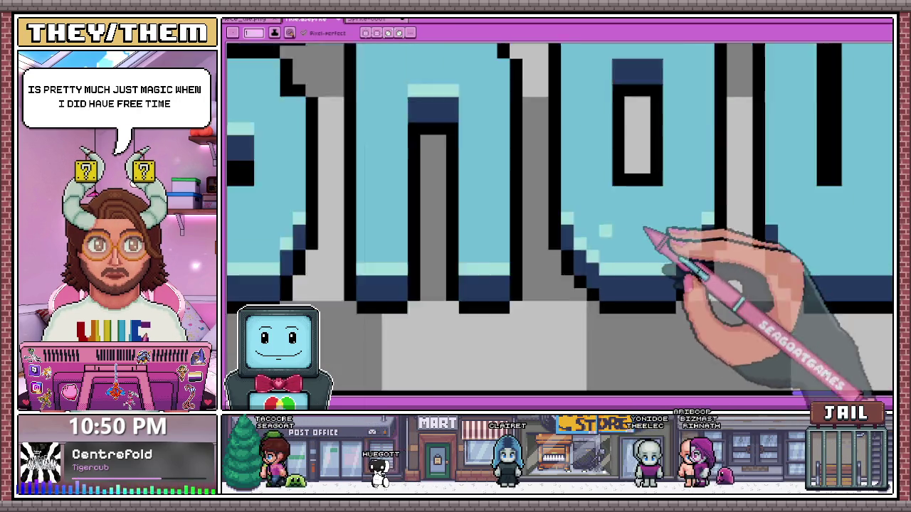
{"action": "scroll", "coordinate": [619, 233], "scroll_direction": "down", "scroll_amount": 1}
{"action": "scroll", "coordinate": [584, 220], "scroll_direction": "up", "scroll_amount": 1}
{"action": "scroll", "coordinate": [555, 193], "scroll_direction": "up", "scroll_amount": 2}
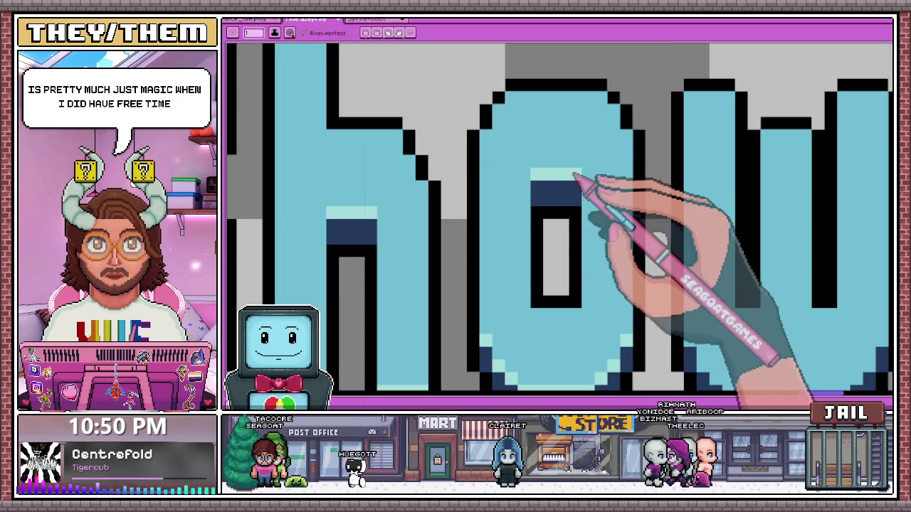
{"action": "scroll", "coordinate": [575, 176], "scroll_direction": "down", "scroll_amount": 2}
{"action": "scroll", "coordinate": [524, 203], "scroll_direction": "up", "scroll_amount": 1}
{"action": "scroll", "coordinate": [594, 240], "scroll_direction": "up", "scroll_amount": 1}
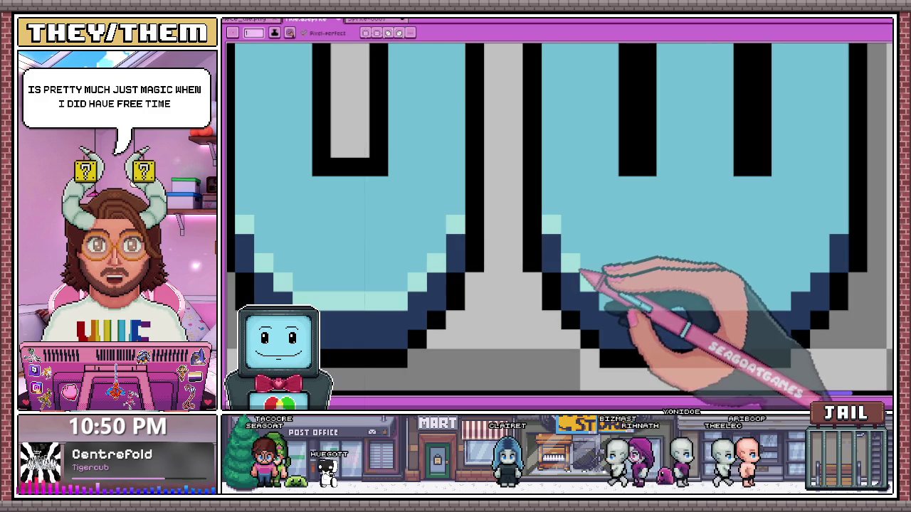
{"action": "scroll", "coordinate": [436, 228], "scroll_direction": "down", "scroll_amount": 2}
{"action": "scroll", "coordinate": [691, 274], "scroll_direction": "up", "scroll_amount": 1}
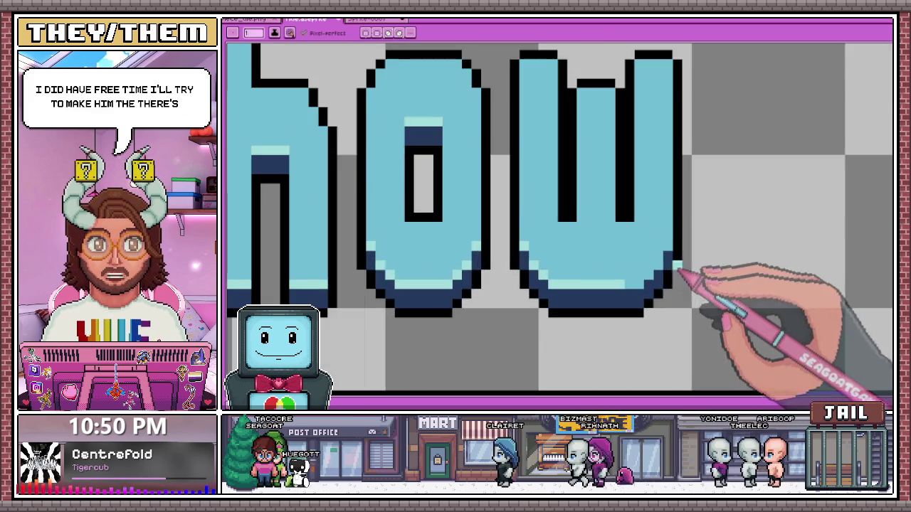
{"action": "scroll", "coordinate": [638, 285], "scroll_direction": "up", "scroll_amount": 1}
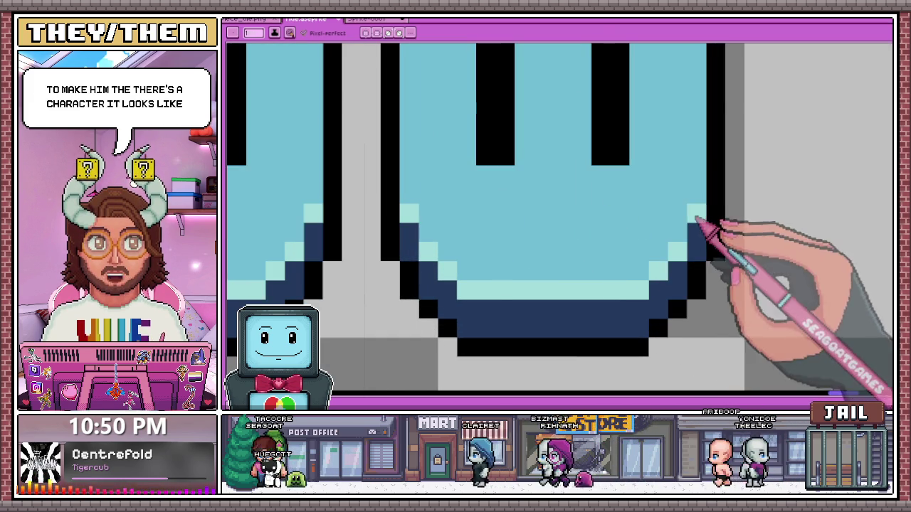
{"action": "scroll", "coordinate": [697, 223], "scroll_direction": "down", "scroll_amount": 2}
{"action": "scroll", "coordinate": [671, 254], "scroll_direction": "down", "scroll_amount": 1}
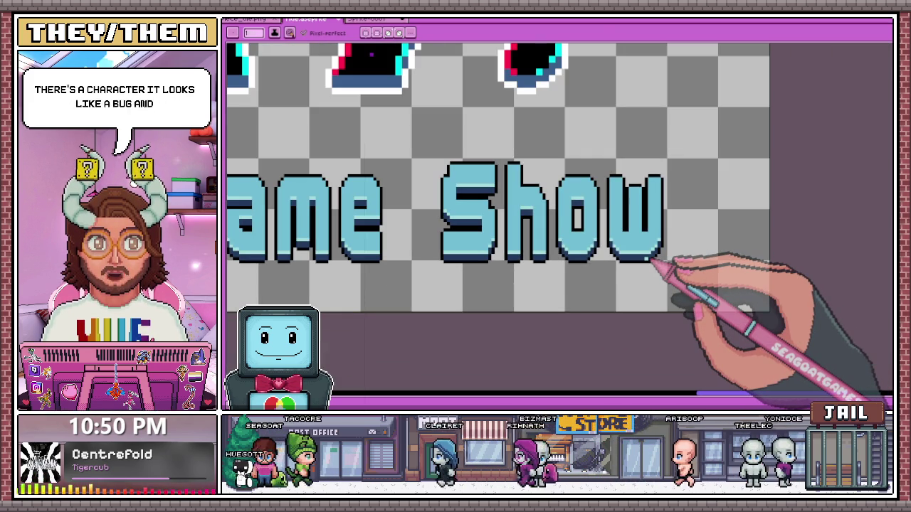
{"action": "scroll", "coordinate": [651, 260], "scroll_direction": "down", "scroll_amount": 3}
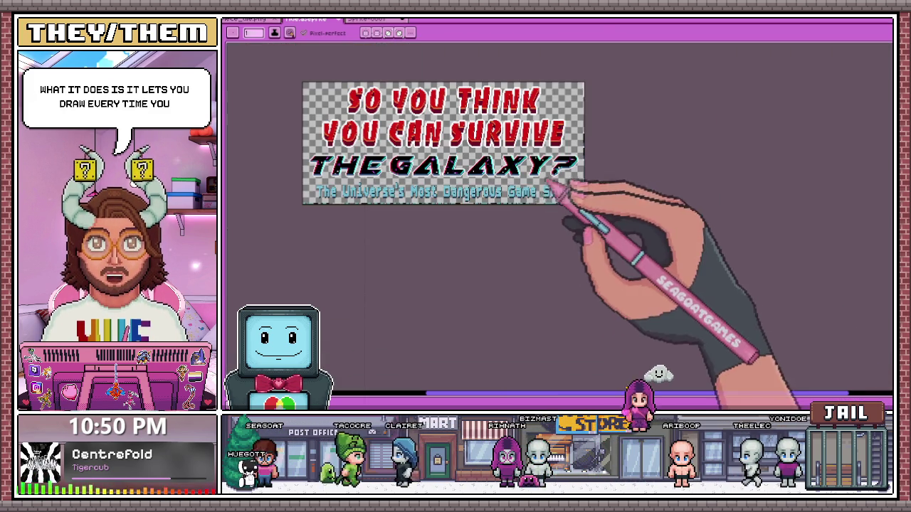
{"action": "scroll", "coordinate": [376, 203], "scroll_direction": "up", "scroll_amount": 3}
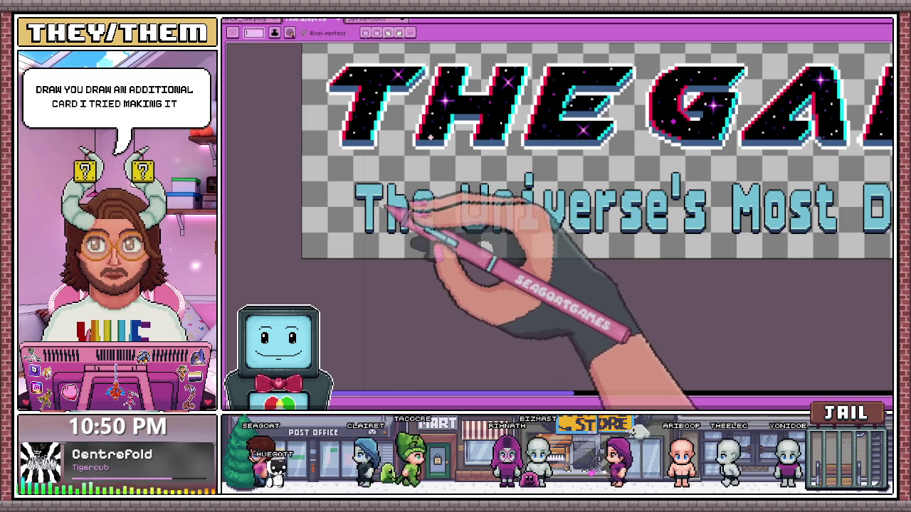
{"action": "scroll", "coordinate": [377, 206], "scroll_direction": "up", "scroll_amount": 2}
{"action": "scroll", "coordinate": [377, 171], "scroll_direction": "up", "scroll_amount": 1}
{"action": "scroll", "coordinate": [427, 206], "scroll_direction": "down", "scroll_amount": 2}
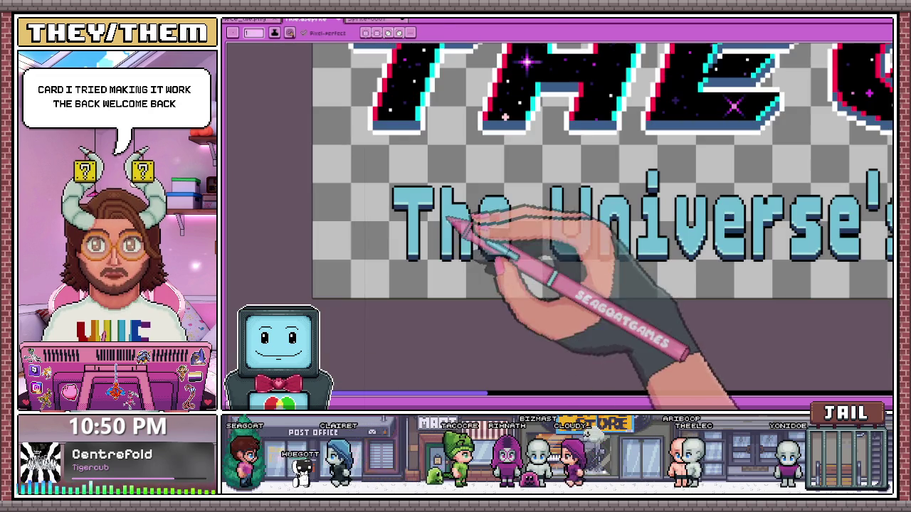
{"action": "scroll", "coordinate": [427, 220], "scroll_direction": "up", "scroll_amount": 1}
{"action": "scroll", "coordinate": [387, 204], "scroll_direction": "up", "scroll_amount": 1}
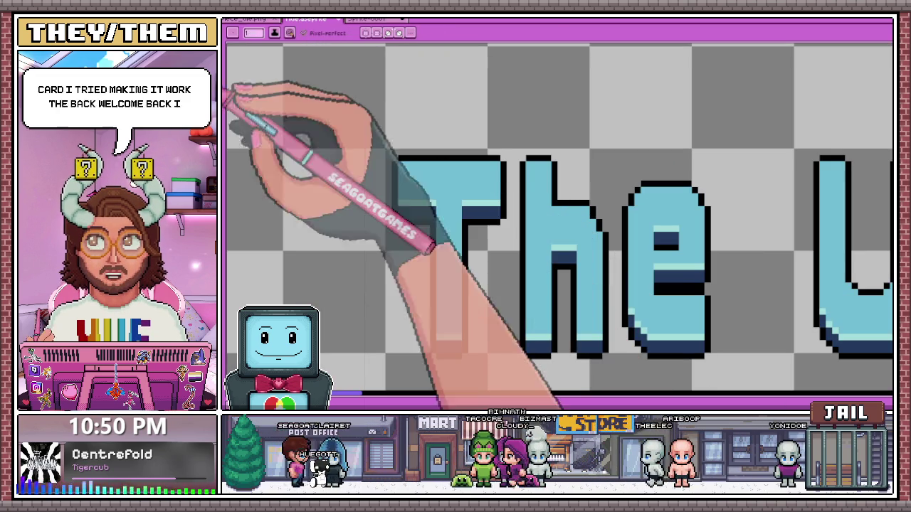
{"action": "key", "text": "g"}
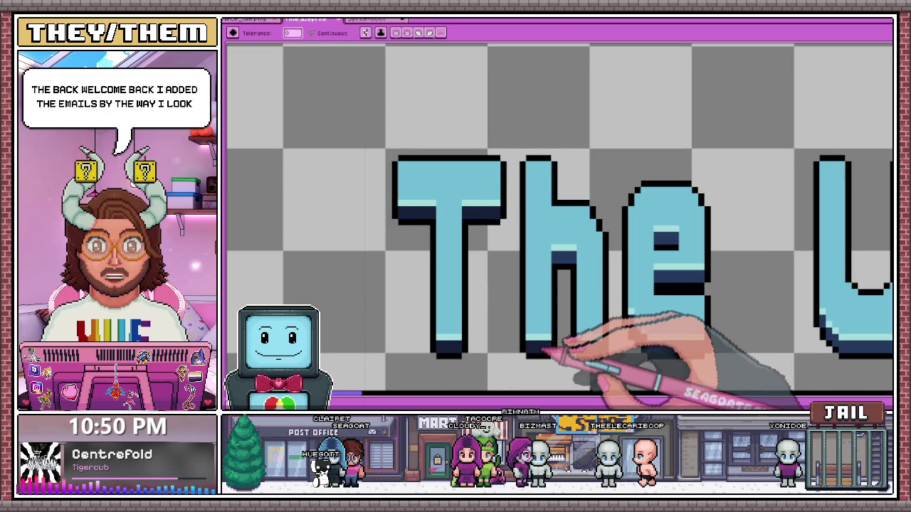
{"action": "scroll", "coordinate": [548, 184], "scroll_direction": "down", "scroll_amount": 1}
{"action": "scroll", "coordinate": [546, 275], "scroll_direction": "down", "scroll_amount": 1}
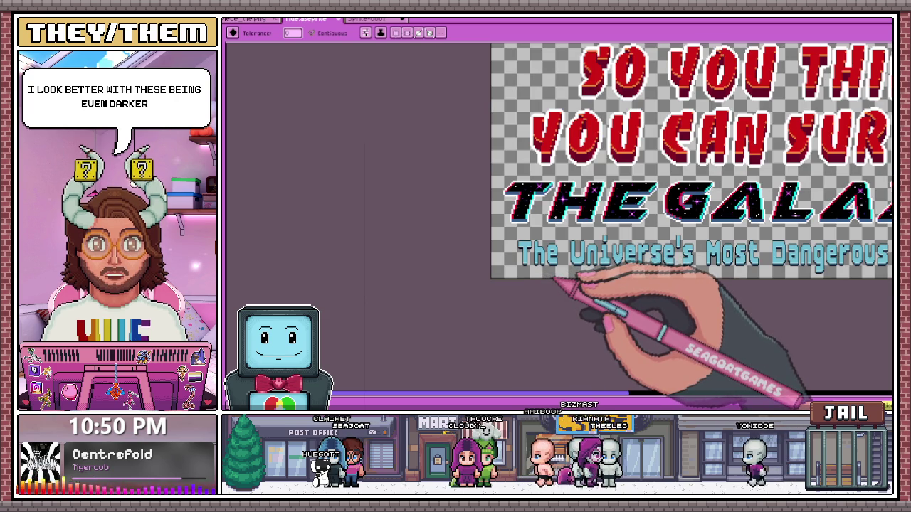
{"action": "scroll", "coordinate": [556, 275], "scroll_direction": "up", "scroll_amount": 2}
{"action": "scroll", "coordinate": [470, 201], "scroll_direction": "up", "scroll_amount": 1}
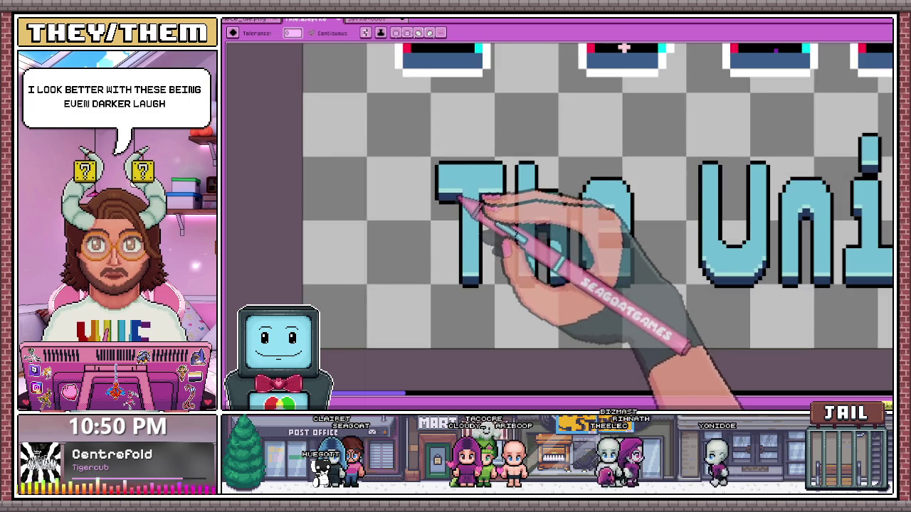
{"action": "scroll", "coordinate": [461, 199], "scroll_direction": "down", "scroll_amount": 1}
{"action": "scroll", "coordinate": [533, 260], "scroll_direction": "down", "scroll_amount": 1}
{"action": "scroll", "coordinate": [610, 258], "scroll_direction": "up", "scroll_amount": 1}
{"action": "scroll", "coordinate": [655, 260], "scroll_direction": "up", "scroll_amount": 2}
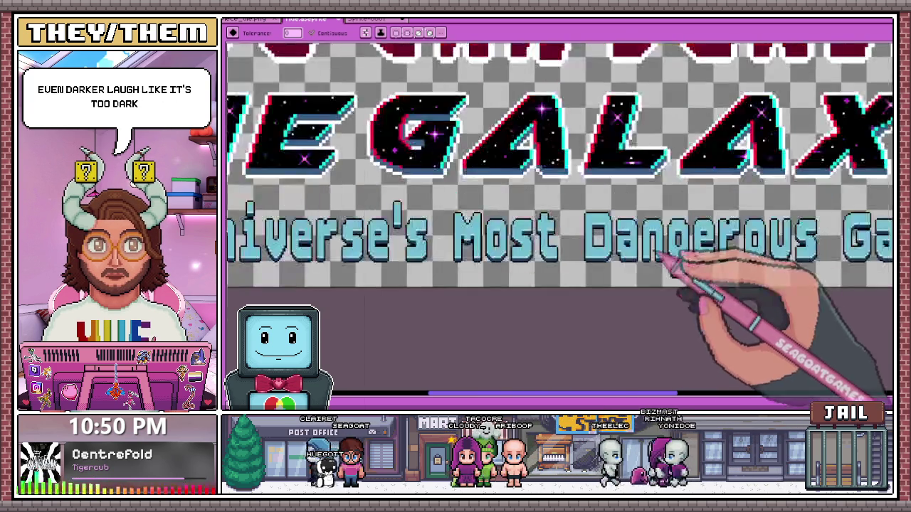
{"action": "scroll", "coordinate": [669, 257], "scroll_direction": "up", "scroll_amount": 2}
{"action": "scroll", "coordinate": [590, 193], "scroll_direction": "up", "scroll_amount": 3}
{"action": "key", "text": "i"}
{"action": "scroll", "coordinate": [533, 178], "scroll_direction": "up", "scroll_amount": 1}
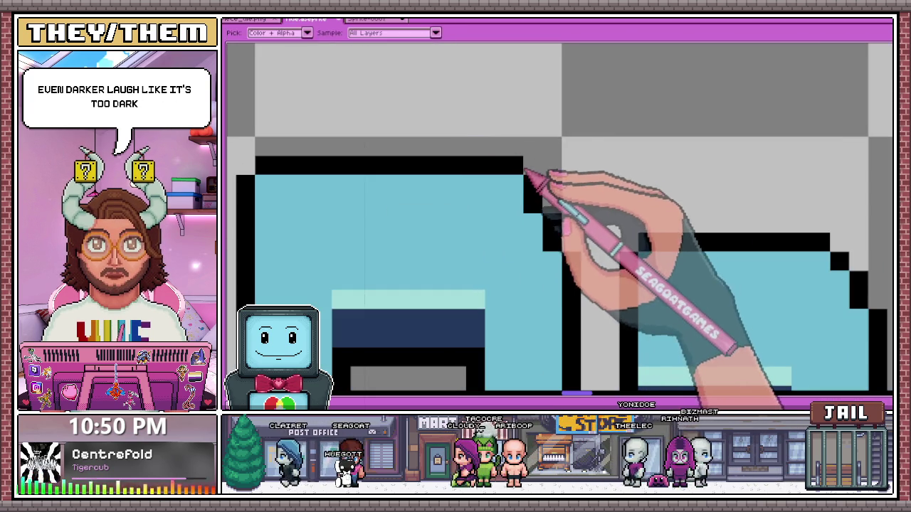
{"action": "key", "text": "b"}
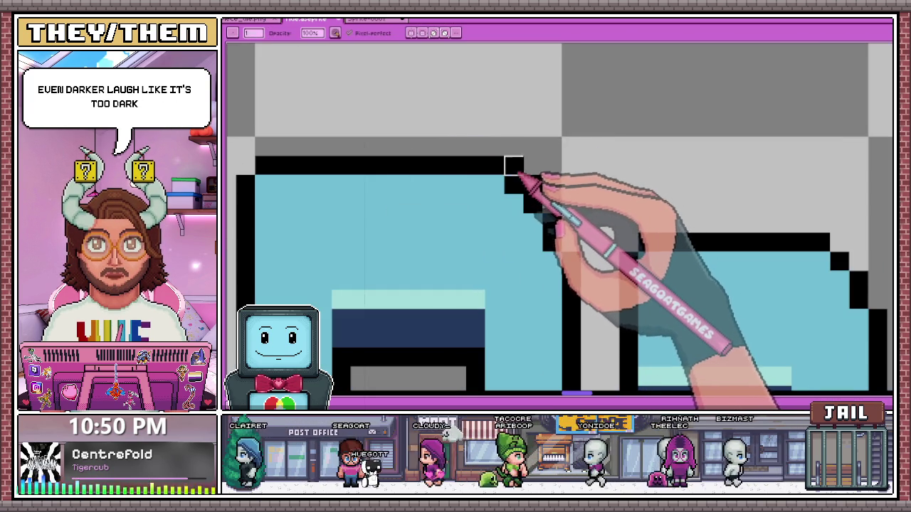
{"action": "scroll", "coordinate": [555, 210], "scroll_direction": "down", "scroll_amount": 2}
{"action": "scroll", "coordinate": [591, 249], "scroll_direction": "down", "scroll_amount": 1}
{"action": "scroll", "coordinate": [587, 256], "scroll_direction": "up", "scroll_amount": 2}
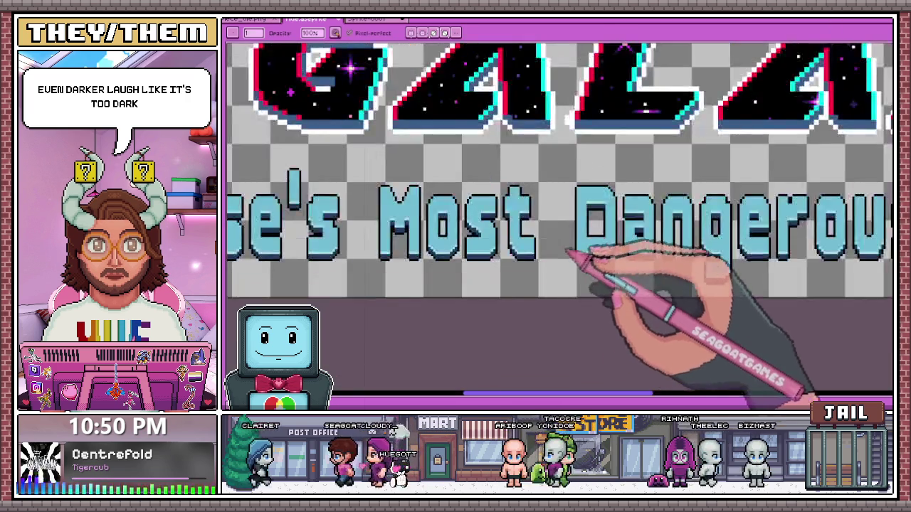
{"action": "scroll", "coordinate": [631, 260], "scroll_direction": "up", "scroll_amount": 2}
{"action": "scroll", "coordinate": [624, 254], "scroll_direction": "up", "scroll_amount": 1}
{"action": "scroll", "coordinate": [610, 264], "scroll_direction": "down", "scroll_amount": 2}
{"action": "scroll", "coordinate": [498, 270], "scroll_direction": "up", "scroll_amount": 1}
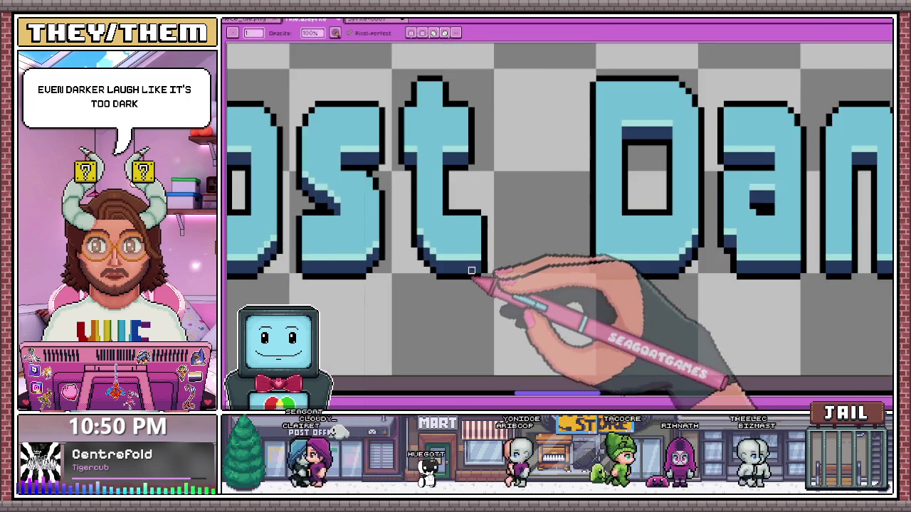
{"action": "scroll", "coordinate": [465, 276], "scroll_direction": "down", "scroll_amount": 1}
{"action": "scroll", "coordinate": [498, 227], "scroll_direction": "down", "scroll_amount": 1}
{"action": "scroll", "coordinate": [448, 187], "scroll_direction": "down", "scroll_amount": 1}
{"action": "scroll", "coordinate": [406, 187], "scroll_direction": "down", "scroll_amount": 1}
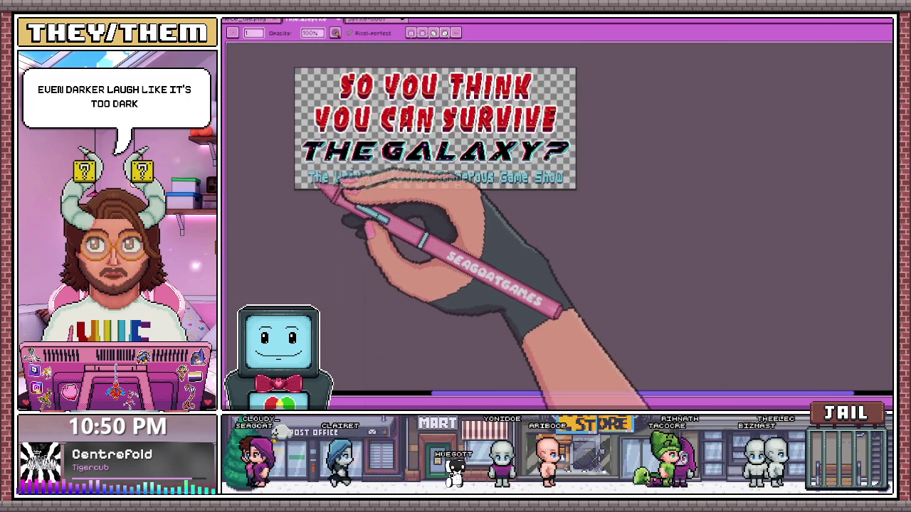
{"action": "scroll", "coordinate": [327, 178], "scroll_direction": "up", "scroll_amount": 2}
{"action": "scroll", "coordinate": [384, 203], "scroll_direction": "up", "scroll_amount": 2}
{"action": "scroll", "coordinate": [462, 206], "scroll_direction": "up", "scroll_amount": 1}
{"action": "scroll", "coordinate": [547, 181], "scroll_direction": "up", "scroll_amount": 2}
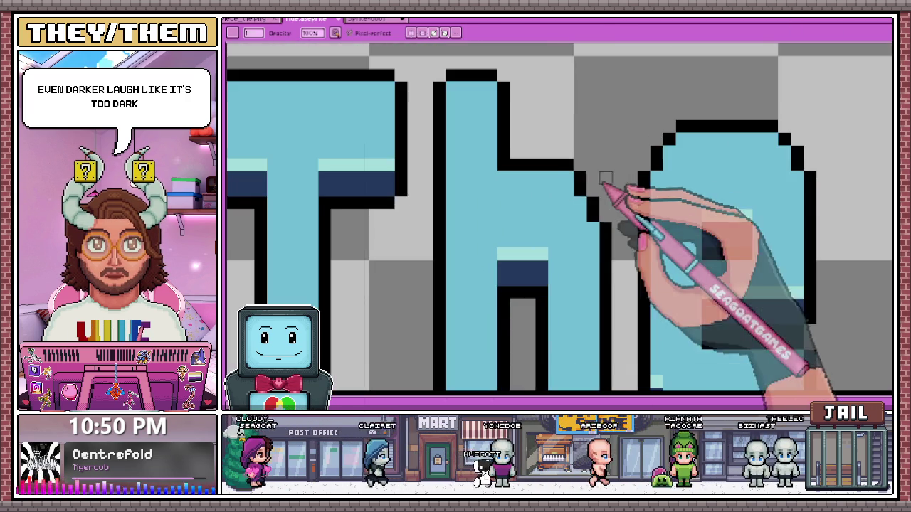
{"action": "scroll", "coordinate": [577, 174], "scroll_direction": "up", "scroll_amount": 2}
{"action": "scroll", "coordinate": [573, 169], "scroll_direction": "down", "scroll_amount": 3}
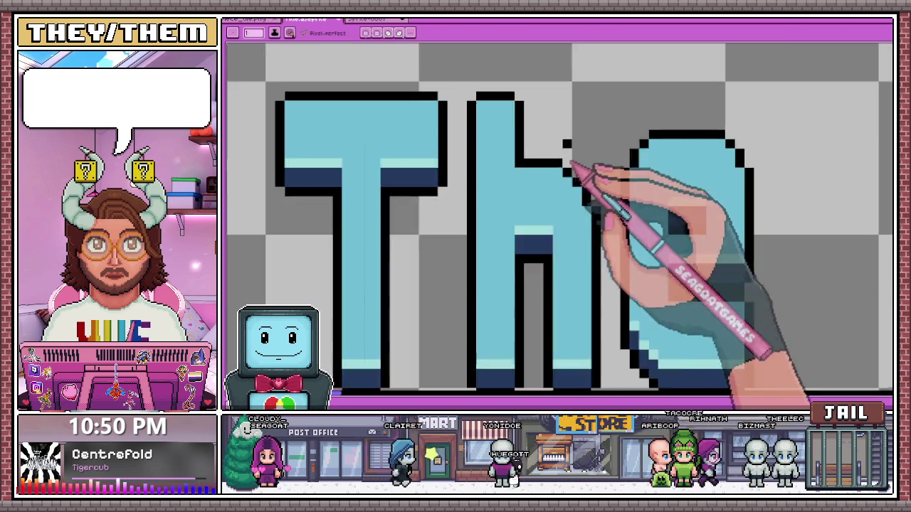
{"action": "scroll", "coordinate": [576, 188], "scroll_direction": "down", "scroll_amount": 2}
{"action": "scroll", "coordinate": [612, 185], "scroll_direction": "up", "scroll_amount": 1}
{"action": "scroll", "coordinate": [541, 180], "scroll_direction": "up", "scroll_amount": 2}
{"action": "scroll", "coordinate": [541, 186], "scroll_direction": "up", "scroll_amount": 1}
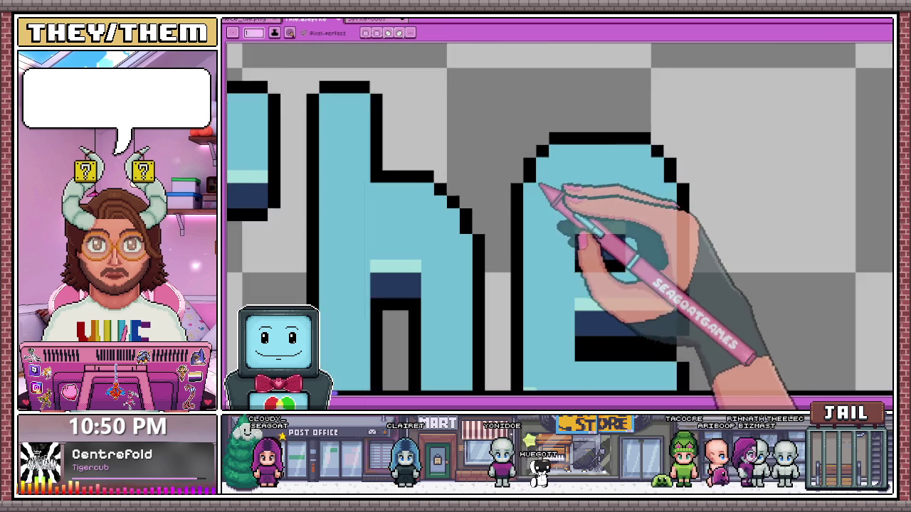
{"action": "scroll", "coordinate": [541, 186], "scroll_direction": "down", "scroll_amount": 3}
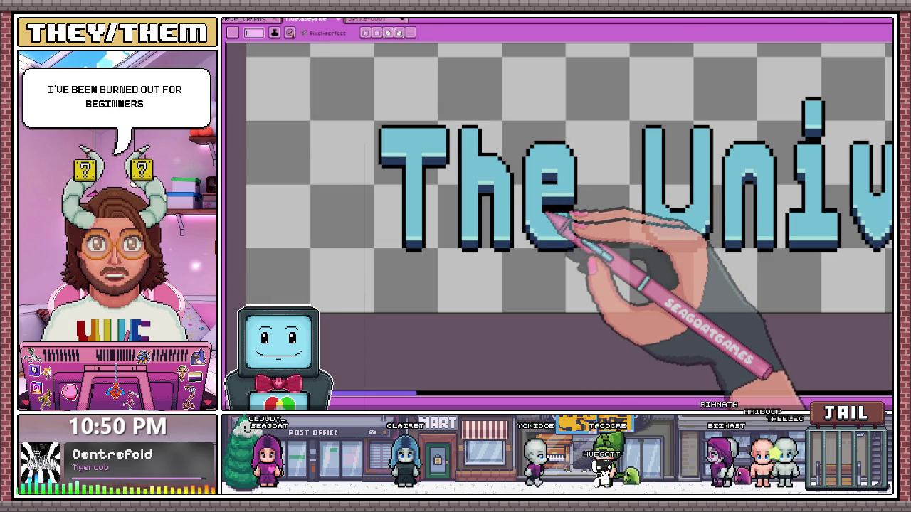
Zoom in on the 'Universe's' subtitle to inspect its dark-navy bands and highlight pixels.
{"action": "scroll", "coordinate": [527, 196], "scroll_direction": "down", "scroll_amount": 1}
{"action": "scroll", "coordinate": [503, 179], "scroll_direction": "up", "scroll_amount": 1}
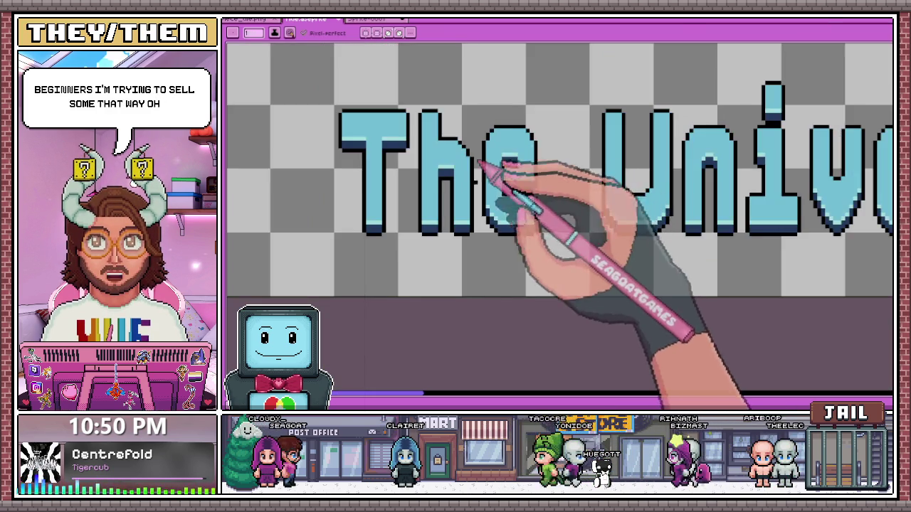
{"action": "scroll", "coordinate": [480, 163], "scroll_direction": "down", "scroll_amount": 1}
{"action": "scroll", "coordinate": [498, 178], "scroll_direction": "up", "scroll_amount": 1}
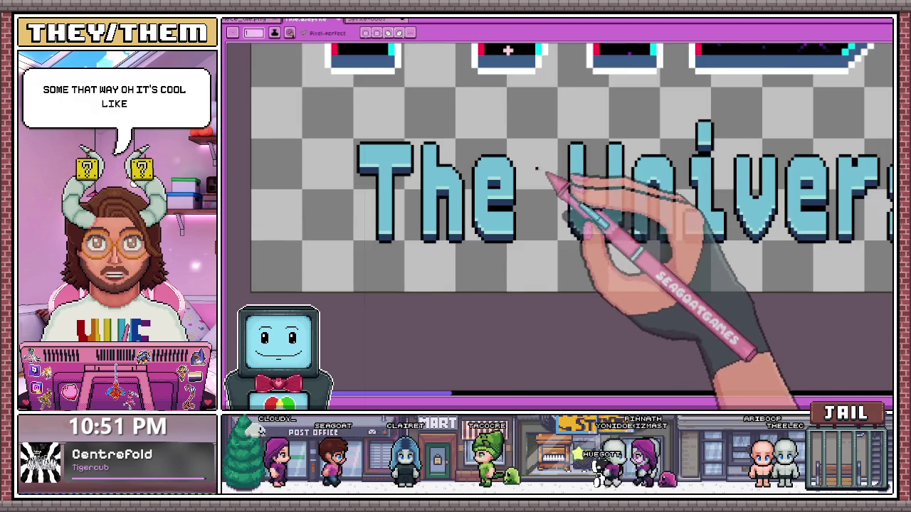
{"action": "scroll", "coordinate": [545, 171], "scroll_direction": "up", "scroll_amount": 1}
{"action": "scroll", "coordinate": [498, 181], "scroll_direction": "up", "scroll_amount": 1}
{"action": "scroll", "coordinate": [508, 183], "scroll_direction": "down", "scroll_amount": 2}
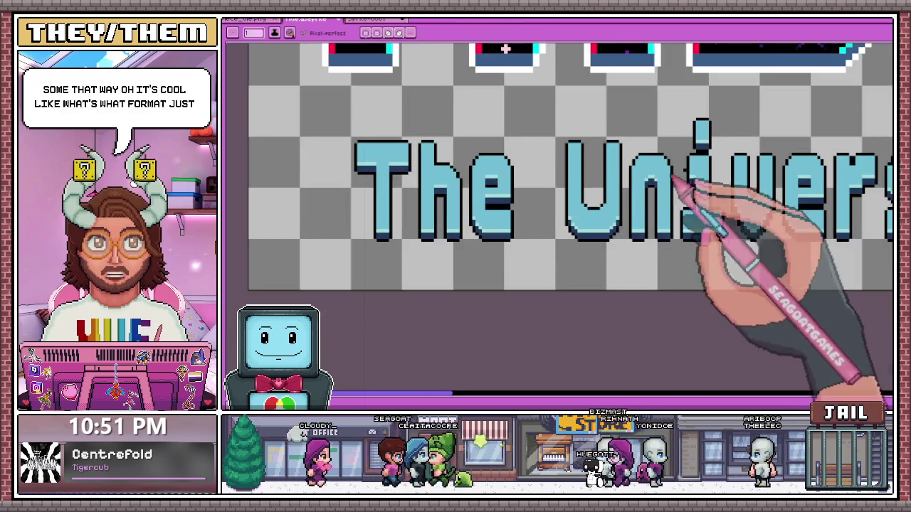
{"action": "scroll", "coordinate": [626, 168], "scroll_direction": "up", "scroll_amount": 1}
{"action": "scroll", "coordinate": [563, 185], "scroll_direction": "down", "scroll_amount": 2}
{"action": "scroll", "coordinate": [526, 220], "scroll_direction": "up", "scroll_amount": 2}
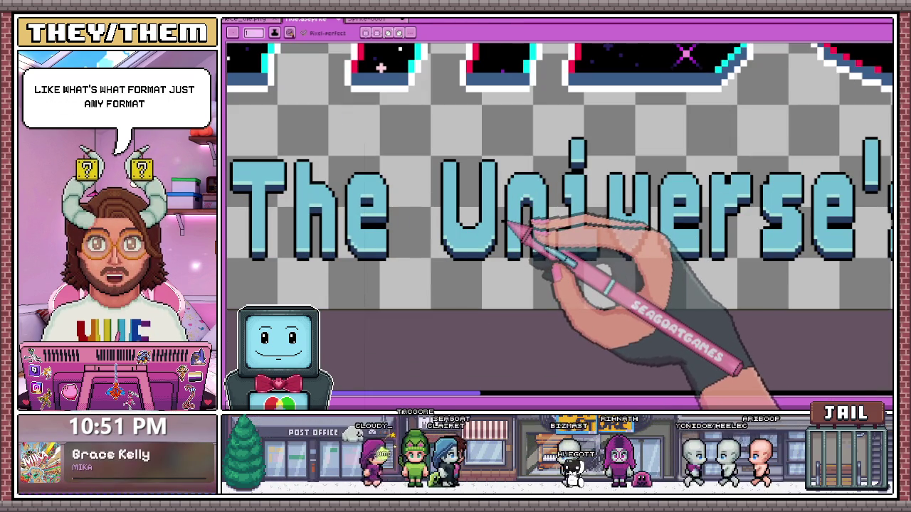
{"action": "scroll", "coordinate": [519, 228], "scroll_direction": "up", "scroll_amount": 1}
{"action": "scroll", "coordinate": [544, 257], "scroll_direction": "down", "scroll_amount": 1}
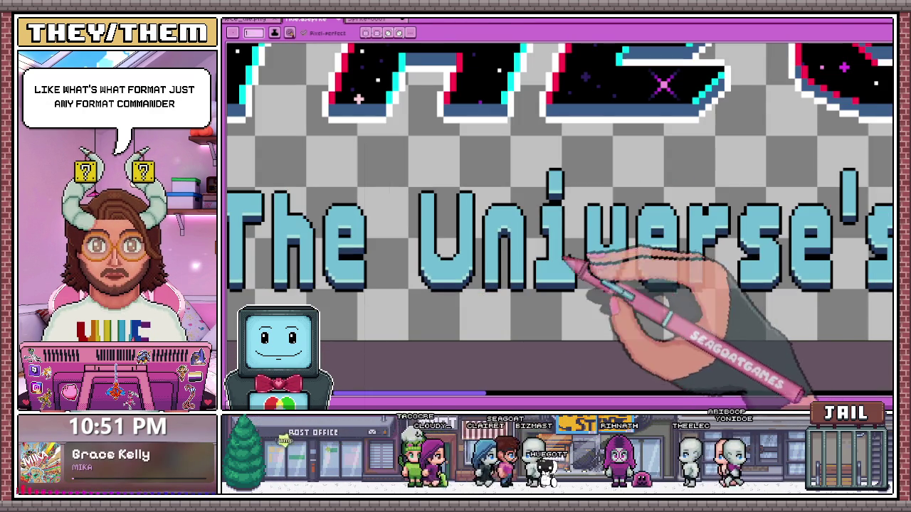
{"action": "scroll", "coordinate": [604, 231], "scroll_direction": "up", "scroll_amount": 2}
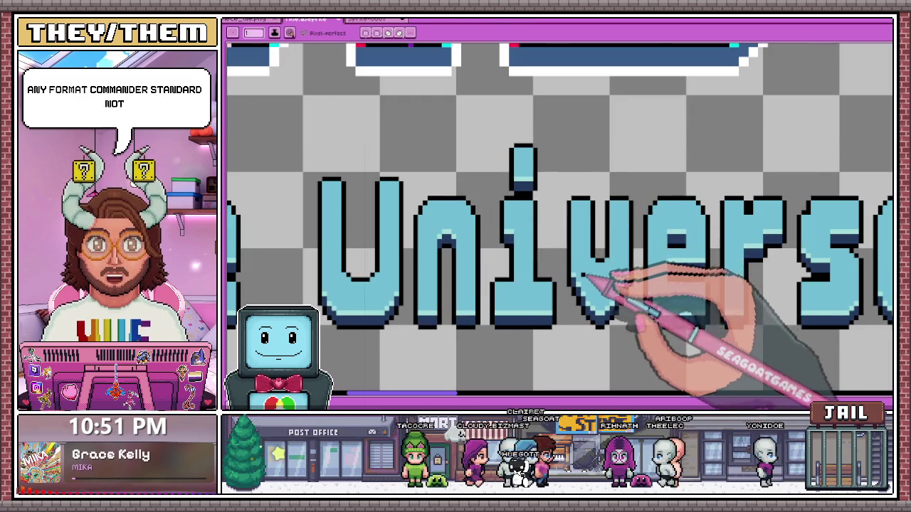
{"action": "scroll", "coordinate": [590, 274], "scroll_direction": "up", "scroll_amount": 1}
{"action": "scroll", "coordinate": [579, 275], "scroll_direction": "down", "scroll_amount": 2}
{"action": "scroll", "coordinate": [633, 194], "scroll_direction": "down", "scroll_amount": 1}
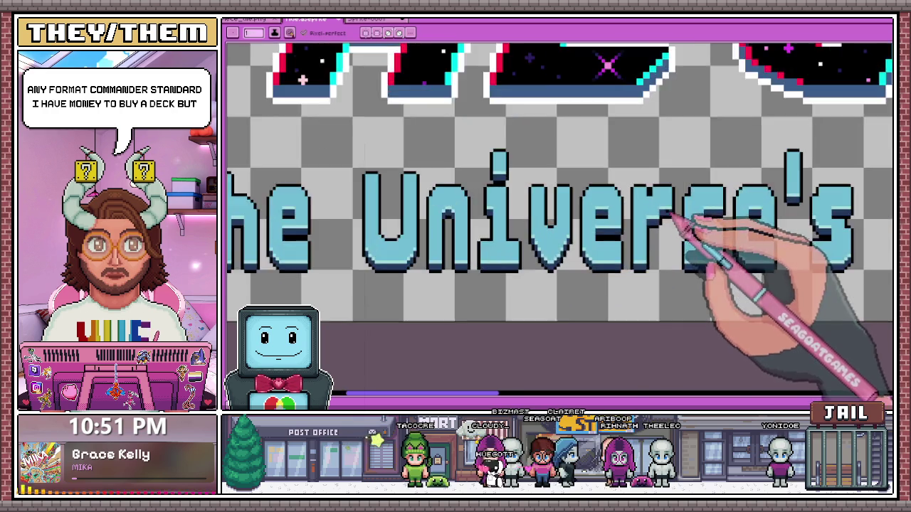
{"action": "scroll", "coordinate": [637, 190], "scroll_direction": "up", "scroll_amount": 2}
{"action": "scroll", "coordinate": [641, 186], "scroll_direction": "up", "scroll_amount": 1}
{"action": "scroll", "coordinate": [662, 171], "scroll_direction": "down", "scroll_amount": 2}
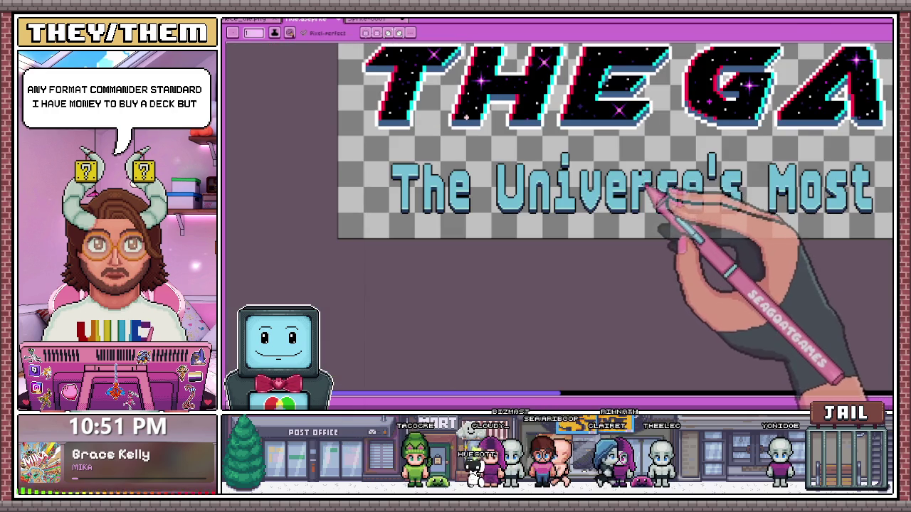
{"action": "scroll", "coordinate": [462, 199], "scroll_direction": "up", "scroll_amount": 1}
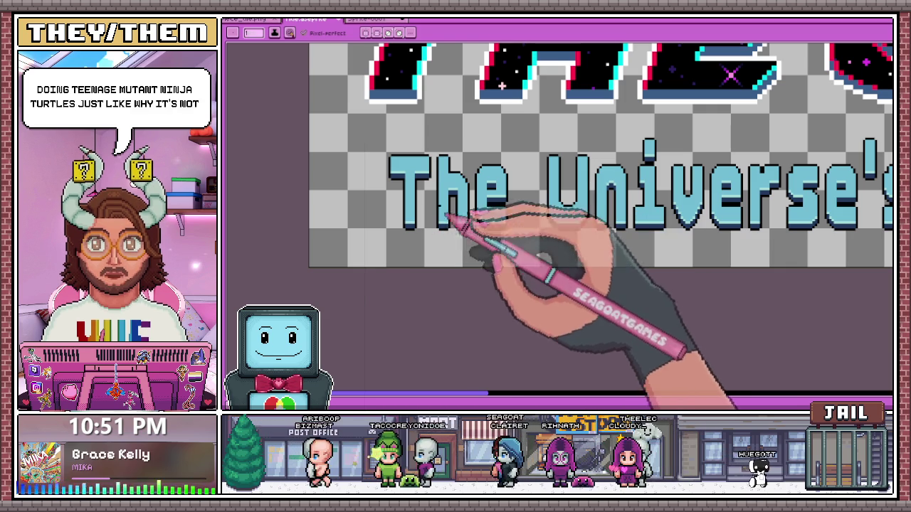
{"action": "scroll", "coordinate": [432, 172], "scroll_direction": "up", "scroll_amount": 1}
{"action": "scroll", "coordinate": [427, 177], "scroll_direction": "down", "scroll_amount": 1}
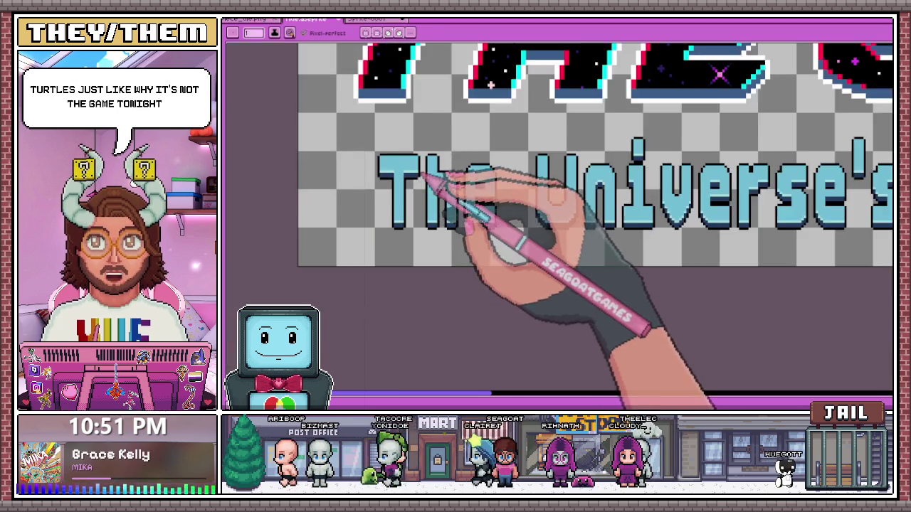
{"action": "scroll", "coordinate": [423, 178], "scroll_direction": "up", "scroll_amount": 1}
{"action": "scroll", "coordinate": [418, 181], "scroll_direction": "up", "scroll_amount": 2}
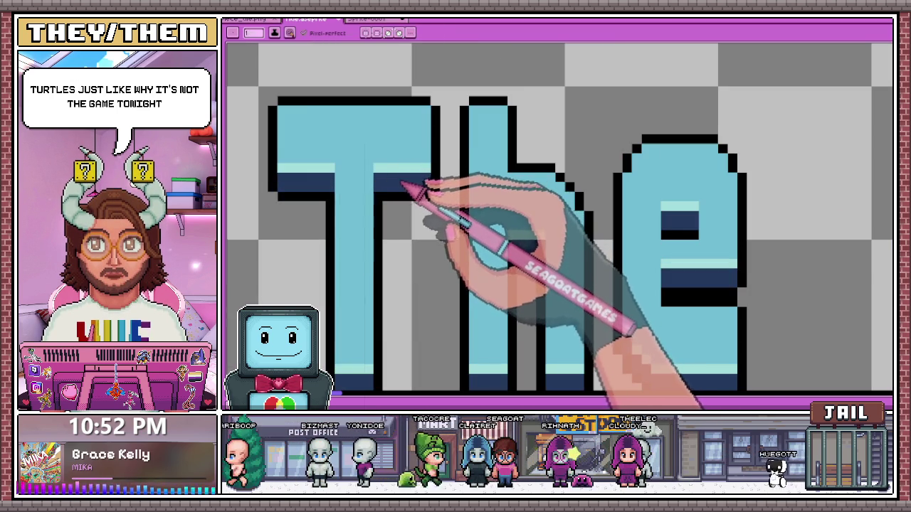
{"action": "scroll", "coordinate": [409, 181], "scroll_direction": "down", "scroll_amount": 1}
{"action": "scroll", "coordinate": [455, 149], "scroll_direction": "down", "scroll_amount": 1}
{"action": "scroll", "coordinate": [437, 163], "scroll_direction": "down", "scroll_amount": 1}
{"action": "scroll", "coordinate": [427, 185], "scroll_direction": "down", "scroll_amount": 1}
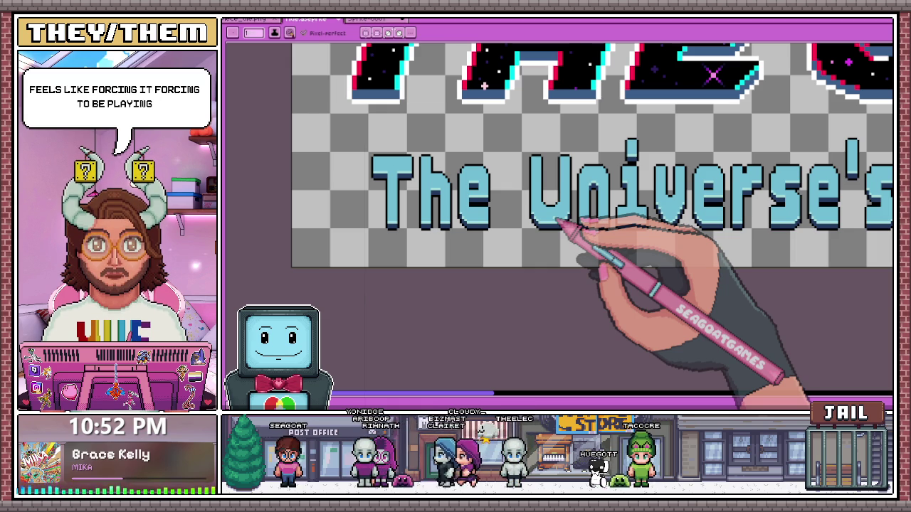
{"action": "scroll", "coordinate": [572, 199], "scroll_direction": "up", "scroll_amount": 1}
{"action": "scroll", "coordinate": [549, 184], "scroll_direction": "up", "scroll_amount": 1}
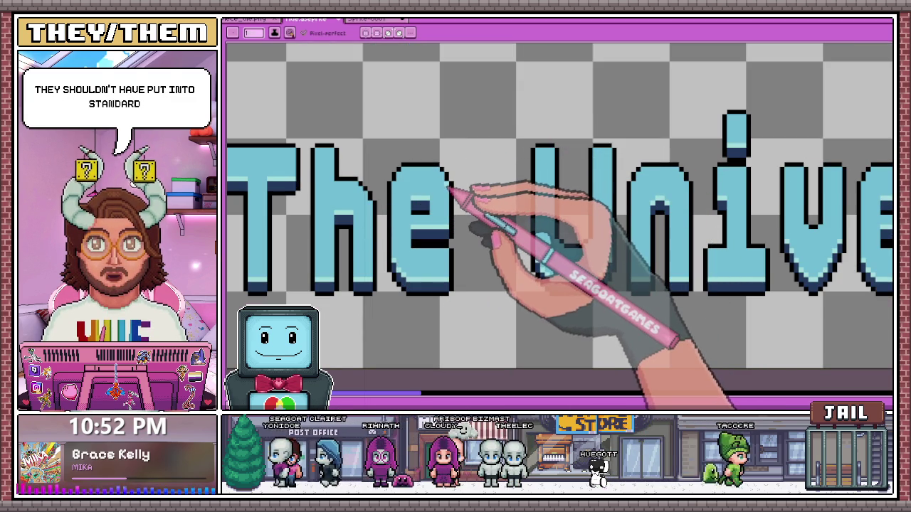
{"action": "scroll", "coordinate": [452, 190], "scroll_direction": "down", "scroll_amount": 2}
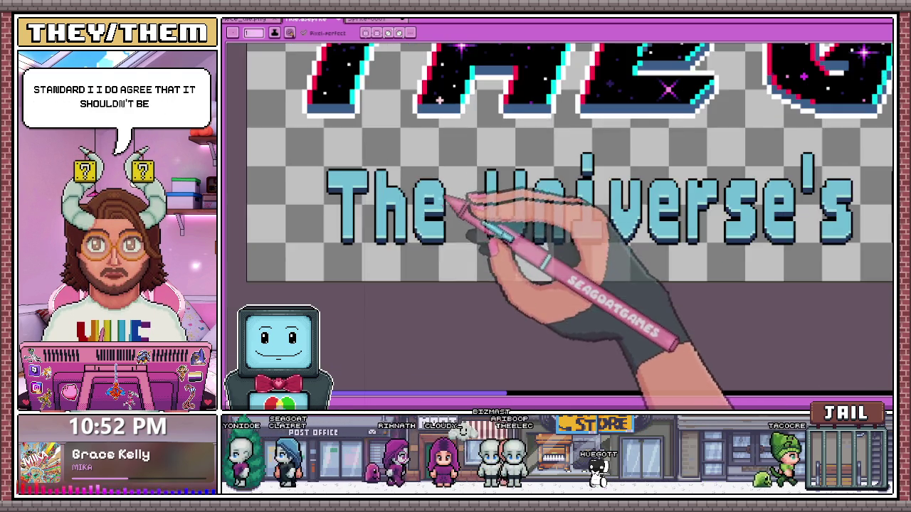
{"action": "scroll", "coordinate": [376, 178], "scroll_direction": "up", "scroll_amount": 2}
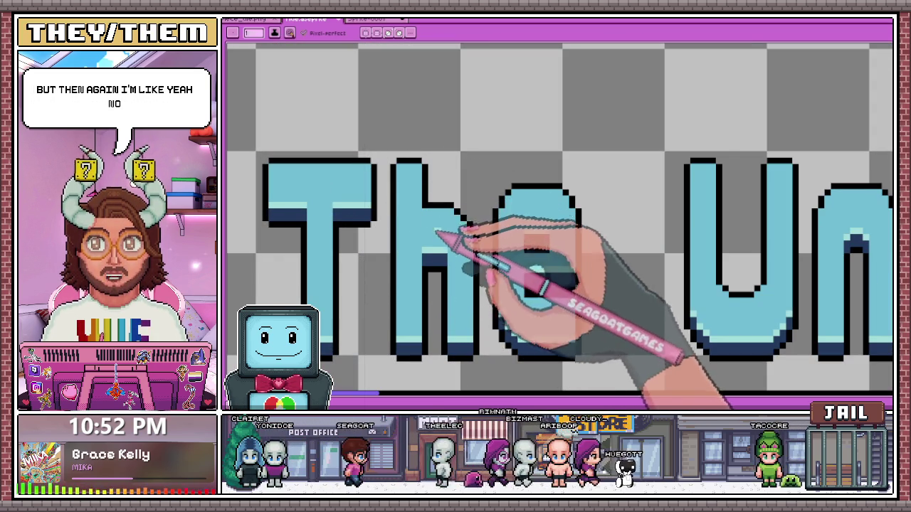
{"action": "scroll", "coordinate": [432, 220], "scroll_direction": "up", "scroll_amount": 1}
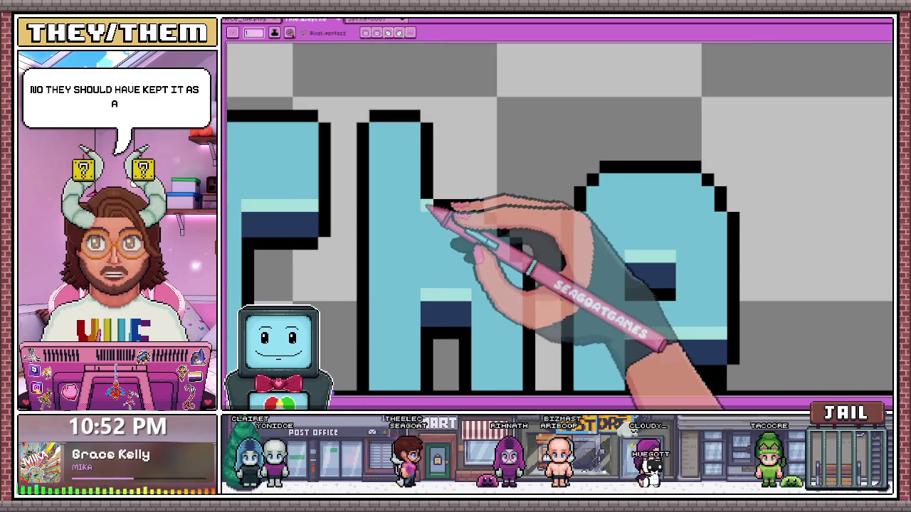
{"action": "scroll", "coordinate": [430, 211], "scroll_direction": "up", "scroll_amount": 1}
{"action": "scroll", "coordinate": [432, 212], "scroll_direction": "down", "scroll_amount": 2}
{"action": "scroll", "coordinate": [432, 146], "scroll_direction": "down", "scroll_amount": 1}
{"action": "scroll", "coordinate": [451, 200], "scroll_direction": "up", "scroll_amount": 3}
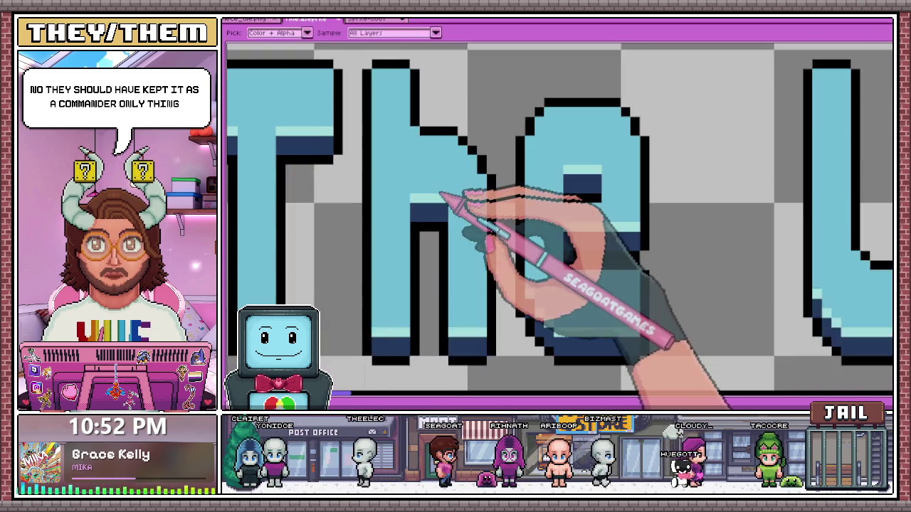
{"action": "scroll", "coordinate": [444, 197], "scroll_direction": "down", "scroll_amount": 2}
{"action": "scroll", "coordinate": [590, 174], "scroll_direction": "up", "scroll_amount": 1}
{"action": "scroll", "coordinate": [471, 203], "scroll_direction": "down", "scroll_amount": 2}
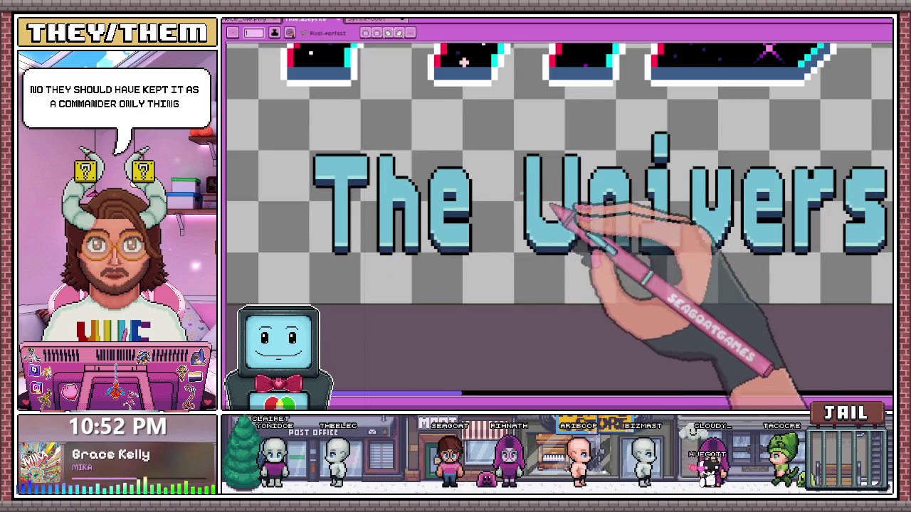
{"action": "scroll", "coordinate": [412, 208], "scroll_direction": "up", "scroll_amount": 2}
{"action": "scroll", "coordinate": [427, 206], "scroll_direction": "down", "scroll_amount": 2}
{"action": "scroll", "coordinate": [459, 214], "scroll_direction": "up", "scroll_amount": 1}
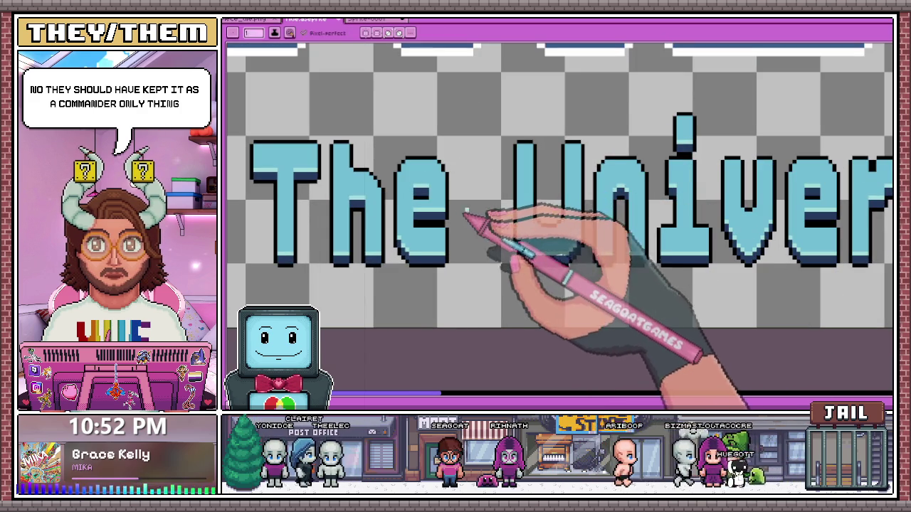
{"action": "scroll", "coordinate": [462, 231], "scroll_direction": "down", "scroll_amount": 2}
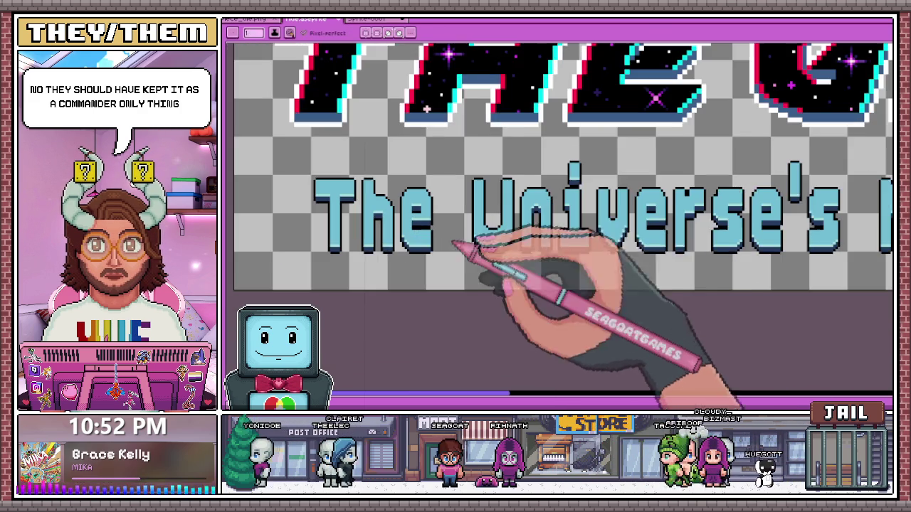
{"action": "scroll", "coordinate": [590, 217], "scroll_direction": "up", "scroll_amount": 2}
{"action": "scroll", "coordinate": [562, 212], "scroll_direction": "down", "scroll_amount": 1}
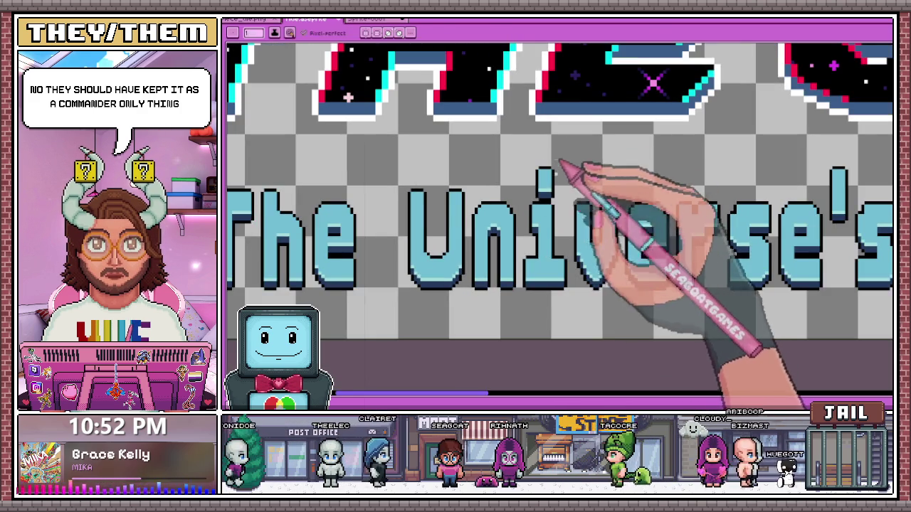
{"action": "scroll", "coordinate": [541, 174], "scroll_direction": "up", "scroll_amount": 1}
Switch to the Selection tool and zoom around the subtitle lettering to find stray pixels.
{"action": "key", "text": "m"}
{"action": "scroll", "coordinate": [562, 206], "scroll_direction": "up", "scroll_amount": 1}
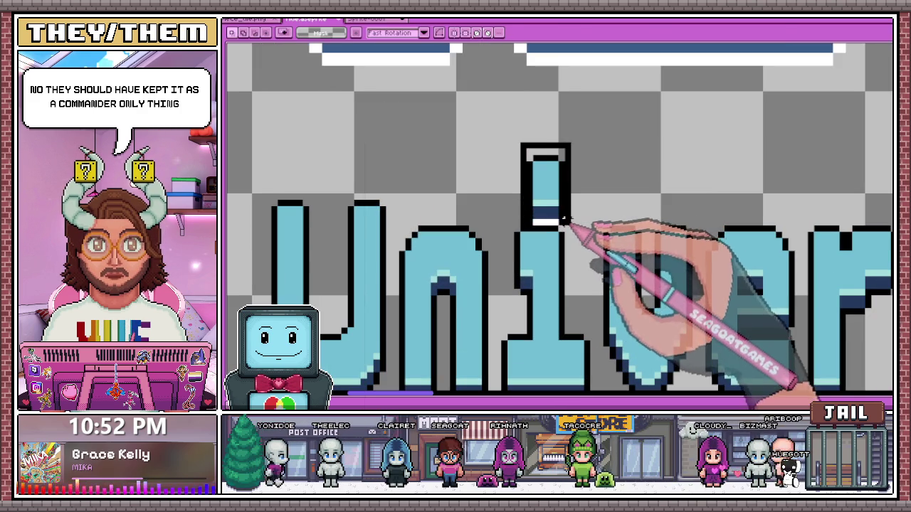
{"action": "scroll", "coordinate": [545, 177], "scroll_direction": "down", "scroll_amount": 1}
{"action": "scroll", "coordinate": [537, 271], "scroll_direction": "down", "scroll_amount": 2}
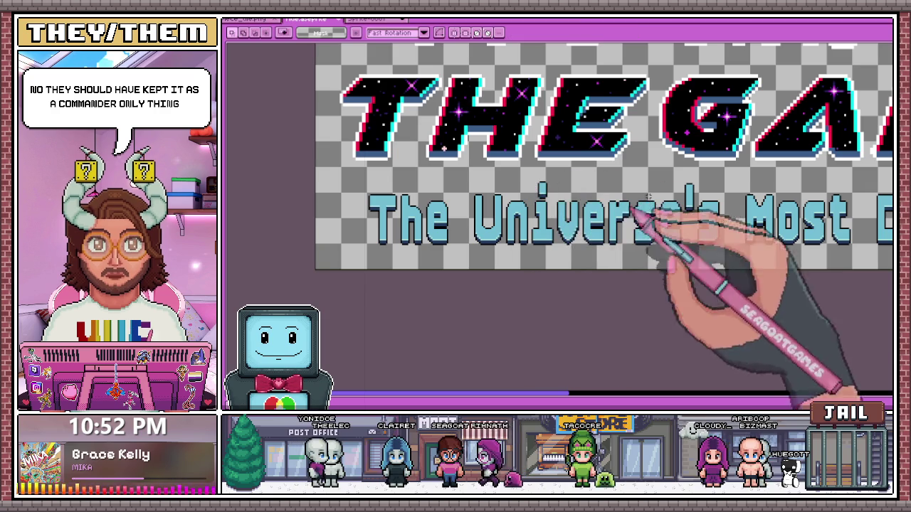
{"action": "scroll", "coordinate": [514, 240], "scroll_direction": "down", "scroll_amount": 1}
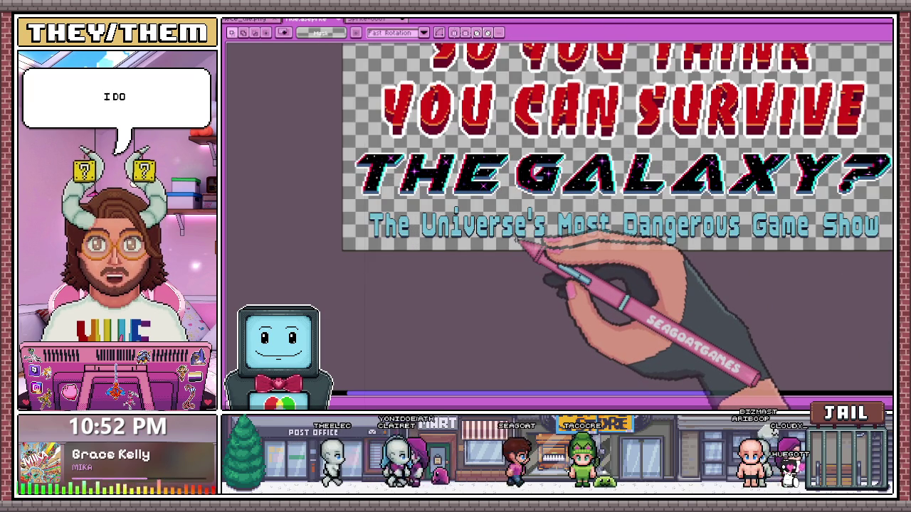
{"action": "scroll", "coordinate": [512, 210], "scroll_direction": "up", "scroll_amount": 2}
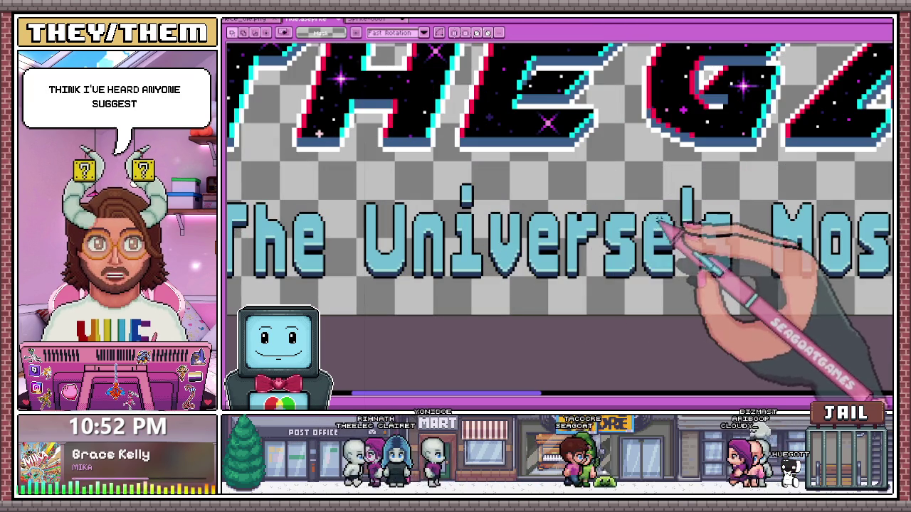
{"action": "scroll", "coordinate": [500, 259], "scroll_direction": "up", "scroll_amount": 1}
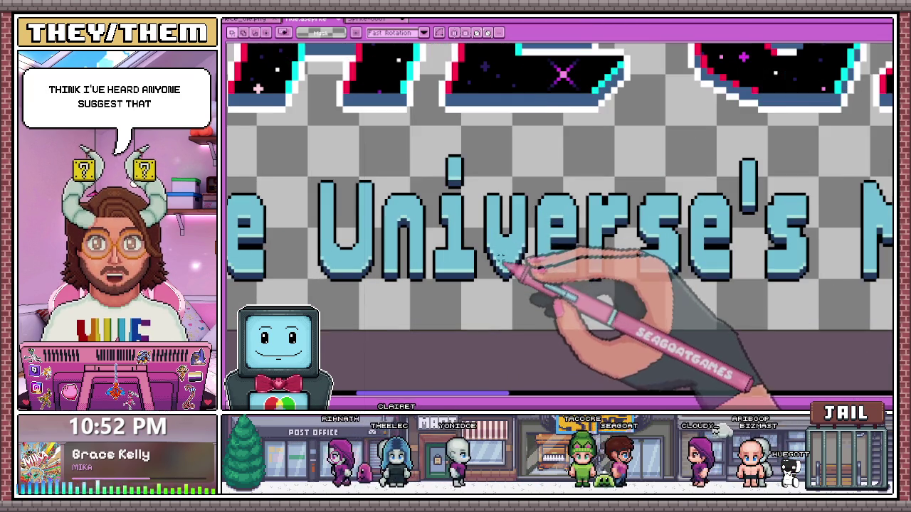
{"action": "scroll", "coordinate": [499, 258], "scroll_direction": "up", "scroll_amount": 1}
{"action": "scroll", "coordinate": [488, 264], "scroll_direction": "down", "scroll_amount": 1}
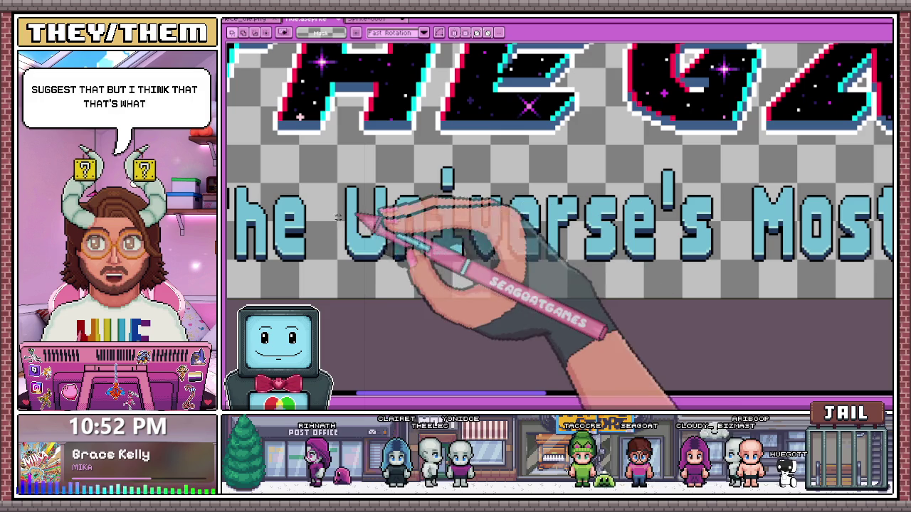
{"action": "scroll", "coordinate": [284, 231], "scroll_direction": "down", "scroll_amount": 1}
{"action": "scroll", "coordinate": [323, 252], "scroll_direction": "down", "scroll_amount": 1}
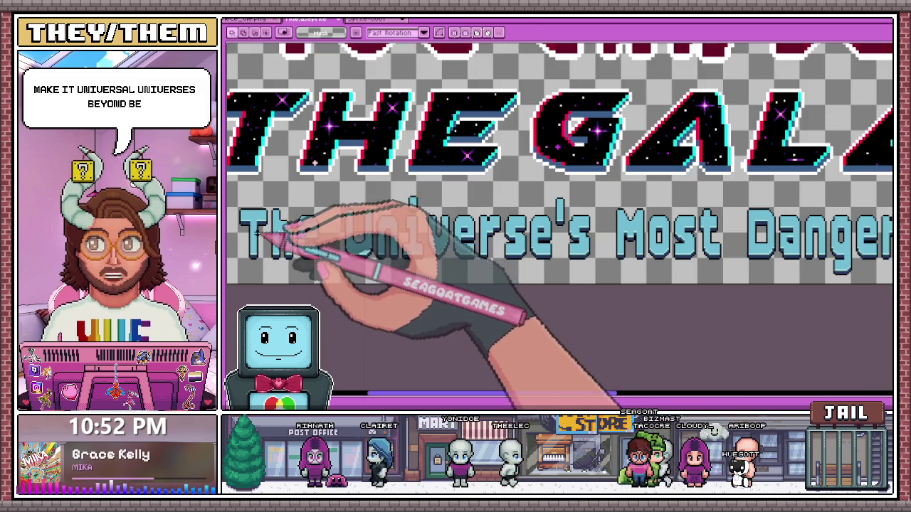
{"action": "scroll", "coordinate": [252, 217], "scroll_direction": "up", "scroll_amount": 1}
Sample the subtitle's highlight colour from the lettering and switch to the Pencil for touch-ups.
{"action": "key", "text": "i"}
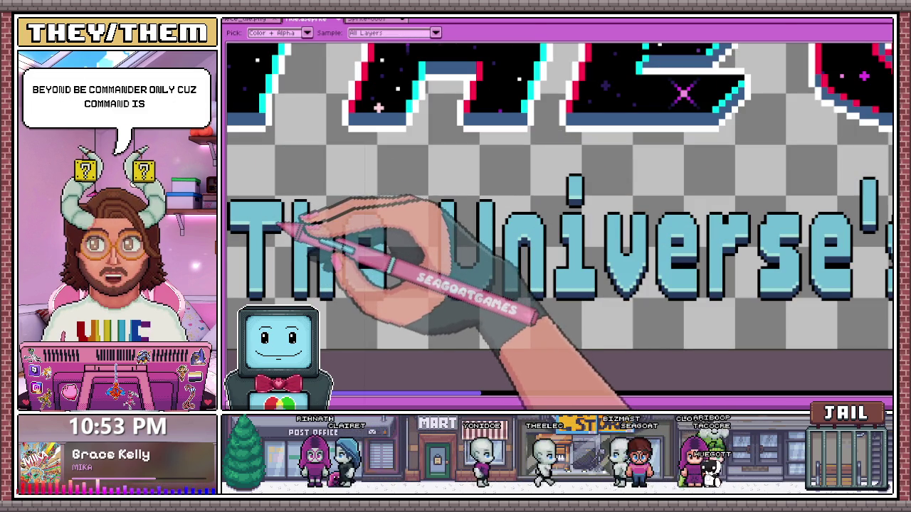
{"action": "key", "text": "m"}
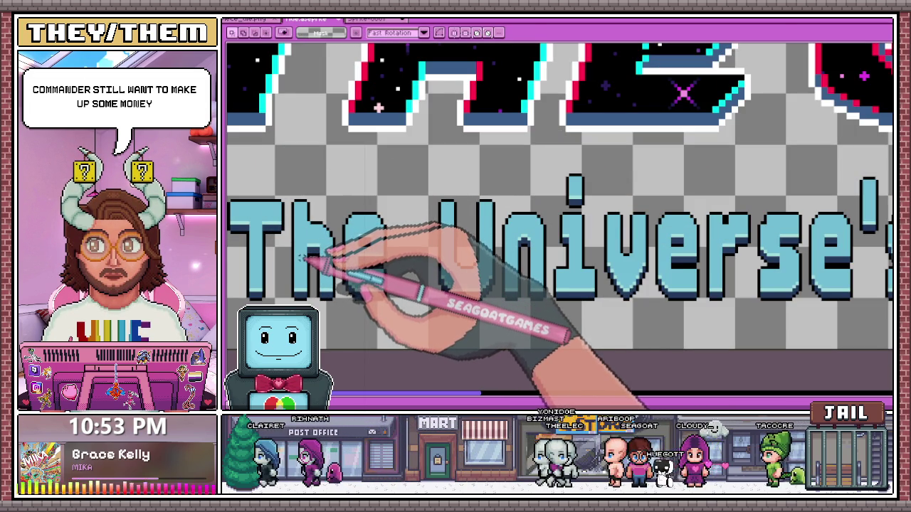
{"action": "scroll", "coordinate": [356, 256], "scroll_direction": "down", "scroll_amount": 2}
{"action": "scroll", "coordinate": [463, 240], "scroll_direction": "up", "scroll_amount": 2}
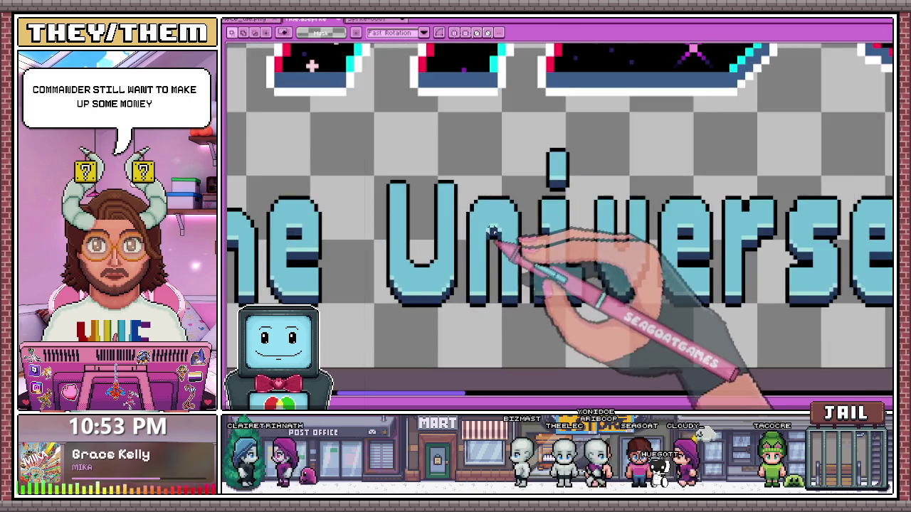
{"action": "scroll", "coordinate": [491, 231], "scroll_direction": "up", "scroll_amount": 2}
{"action": "key", "text": "i"}
{"action": "key", "text": "b"}
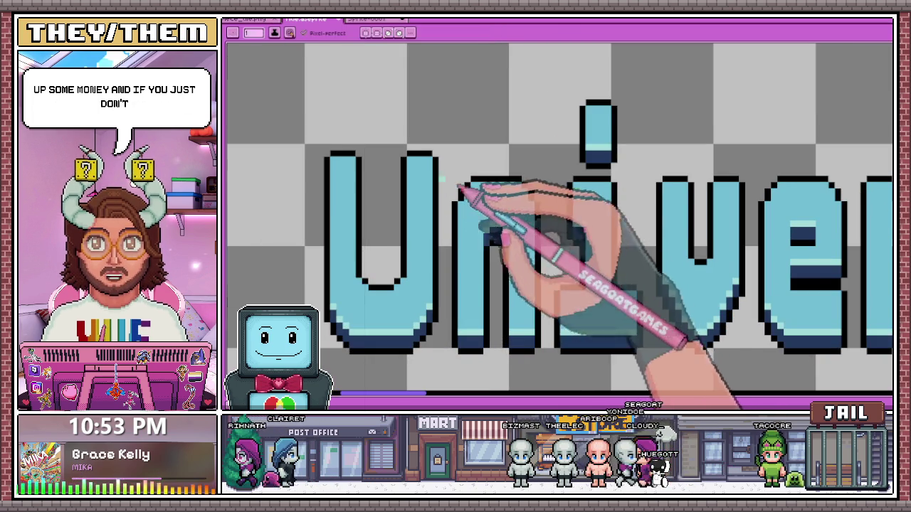
{"action": "scroll", "coordinate": [498, 202], "scroll_direction": "down", "scroll_amount": 1}
{"action": "scroll", "coordinate": [526, 209], "scroll_direction": "down", "scroll_amount": 2}
{"action": "scroll", "coordinate": [590, 204], "scroll_direction": "down", "scroll_amount": 1}
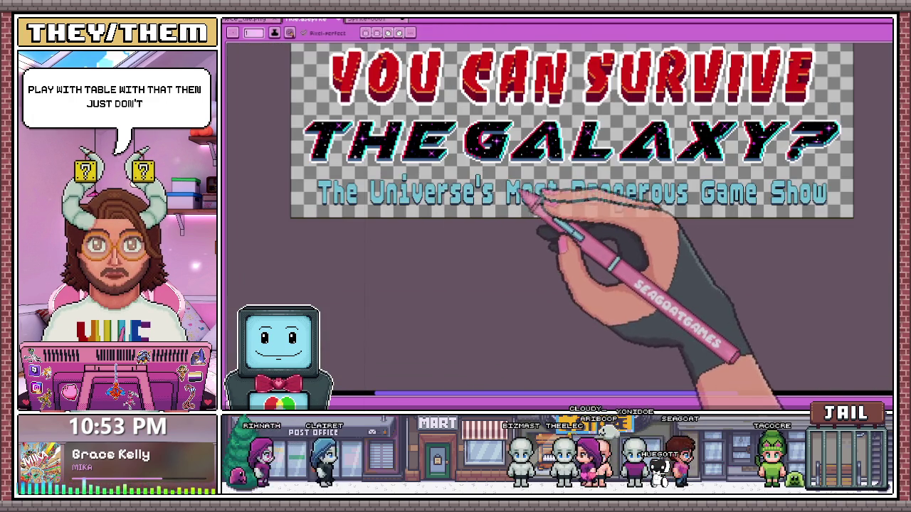
{"action": "scroll", "coordinate": [523, 197], "scroll_direction": "up", "scroll_amount": 2}
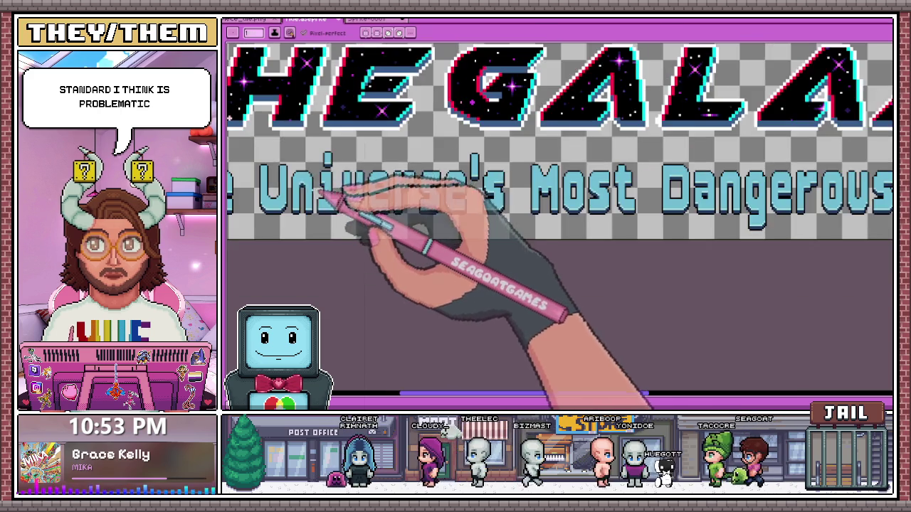
{"action": "scroll", "coordinate": [326, 184], "scroll_direction": "down", "scroll_amount": 2}
{"action": "scroll", "coordinate": [303, 190], "scroll_direction": "down", "scroll_amount": 1}
{"action": "scroll", "coordinate": [304, 187], "scroll_direction": "up", "scroll_amount": 2}
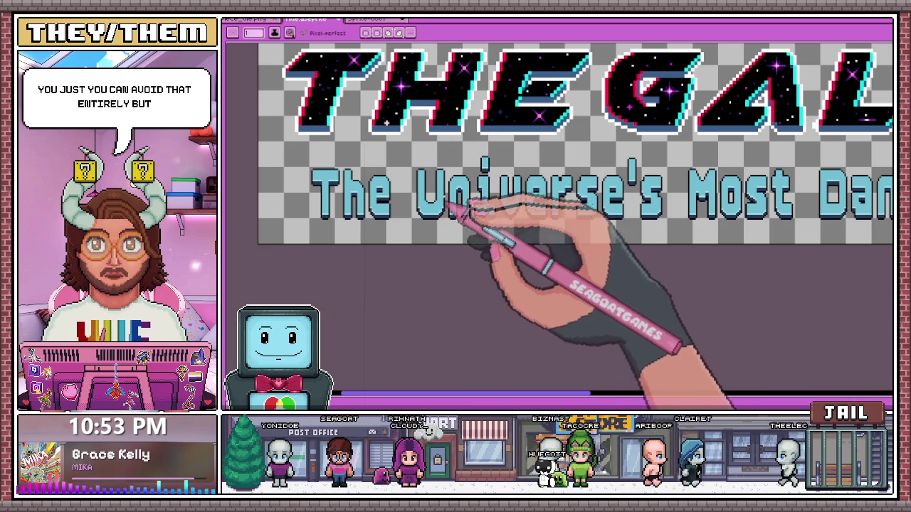
{"action": "scroll", "coordinate": [441, 212], "scroll_direction": "up", "scroll_amount": 1}
{"action": "scroll", "coordinate": [406, 173], "scroll_direction": "up", "scroll_amount": 1}
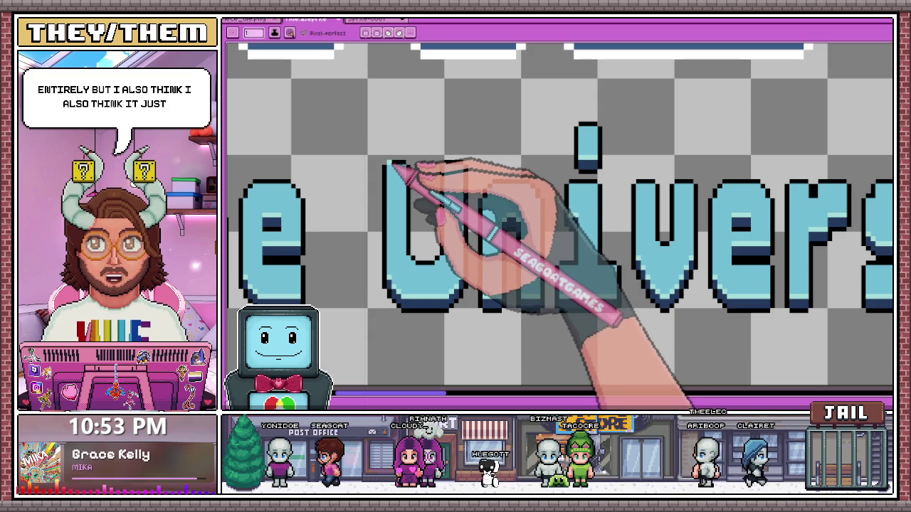
{"action": "scroll", "coordinate": [407, 171], "scroll_direction": "down", "scroll_amount": 1}
{"action": "scroll", "coordinate": [425, 170], "scroll_direction": "down", "scroll_amount": 2}
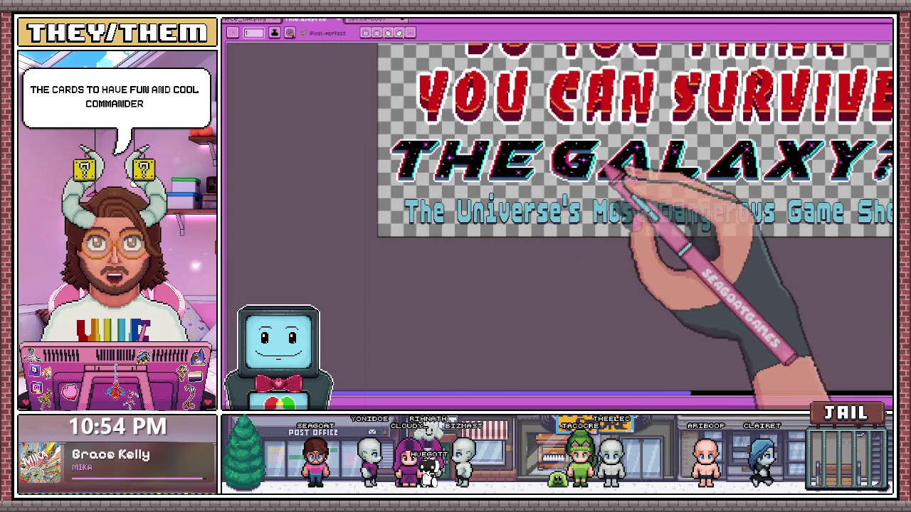
{"action": "scroll", "coordinate": [580, 152], "scroll_direction": "up", "scroll_amount": 1}
{"action": "scroll", "coordinate": [631, 204], "scroll_direction": "up", "scroll_amount": 1}
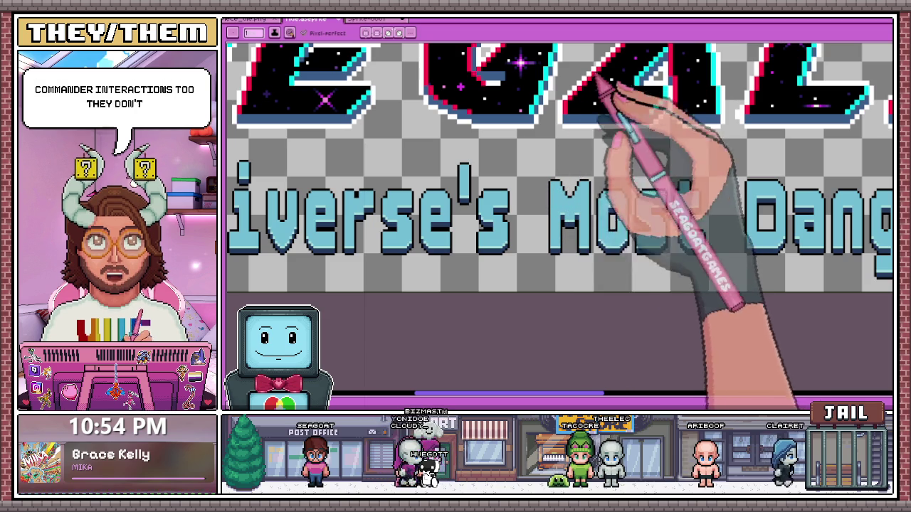
{"action": "scroll", "coordinate": [562, 190], "scroll_direction": "up", "scroll_amount": 1}
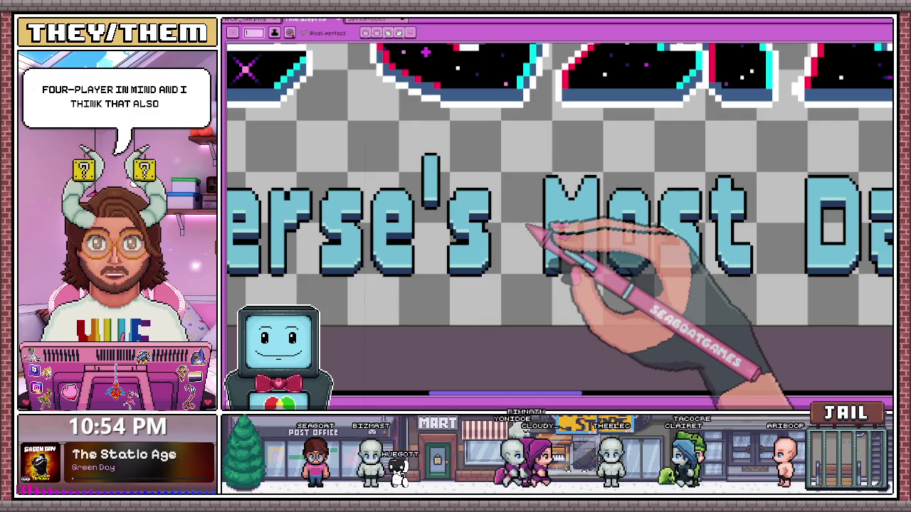
{"action": "scroll", "coordinate": [527, 227], "scroll_direction": "down", "scroll_amount": 1}
{"action": "scroll", "coordinate": [524, 187], "scroll_direction": "down", "scroll_amount": 1}
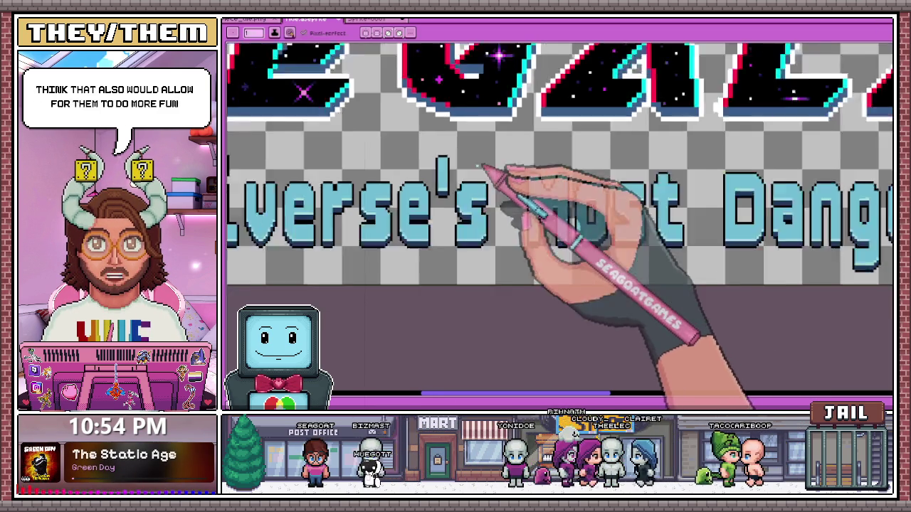
Zoom in on the w in 'Show' and ready the Pencil with the dark blue shade.
{"action": "scroll", "coordinate": [488, 175], "scroll_direction": "down", "scroll_amount": 2}
{"action": "scroll", "coordinate": [577, 203], "scroll_direction": "down", "scroll_amount": 1}
{"action": "scroll", "coordinate": [818, 203], "scroll_direction": "up", "scroll_amount": 1}
{"action": "scroll", "coordinate": [452, 187], "scroll_direction": "up", "scroll_amount": 2}
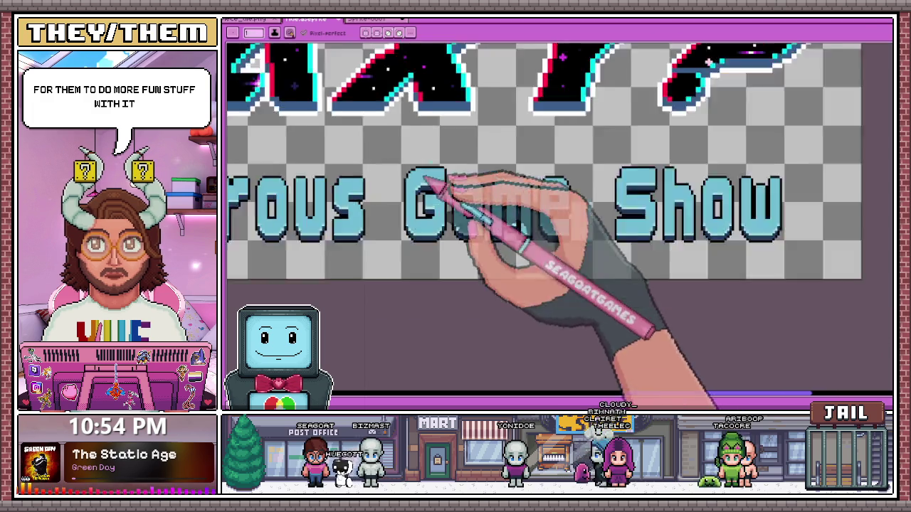
{"action": "scroll", "coordinate": [646, 193], "scroll_direction": "down", "scroll_amount": 1}
{"action": "scroll", "coordinate": [563, 167], "scroll_direction": "up", "scroll_amount": 2}
{"action": "scroll", "coordinate": [484, 164], "scroll_direction": "up", "scroll_amount": 1}
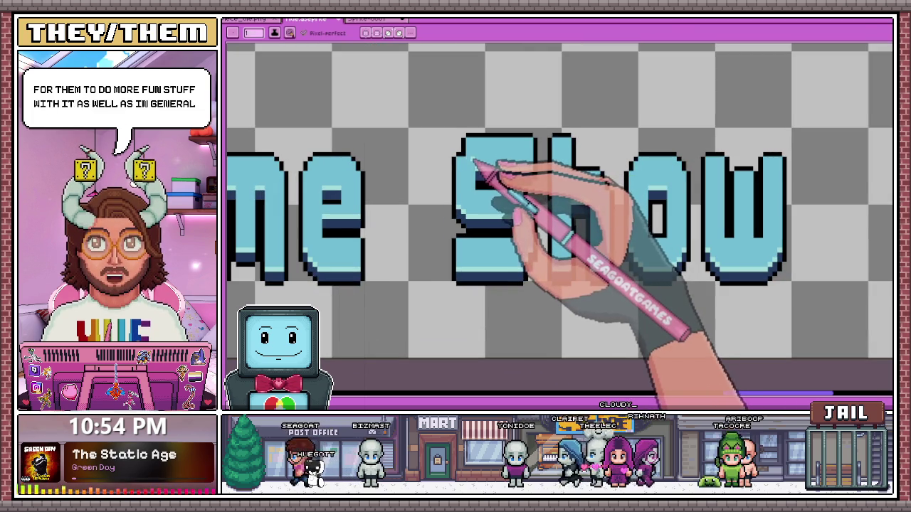
{"action": "scroll", "coordinate": [472, 167], "scroll_direction": "up", "scroll_amount": 1}
{"action": "scroll", "coordinate": [474, 159], "scroll_direction": "up", "scroll_amount": 1}
{"action": "scroll", "coordinate": [467, 150], "scroll_direction": "down", "scroll_amount": 2}
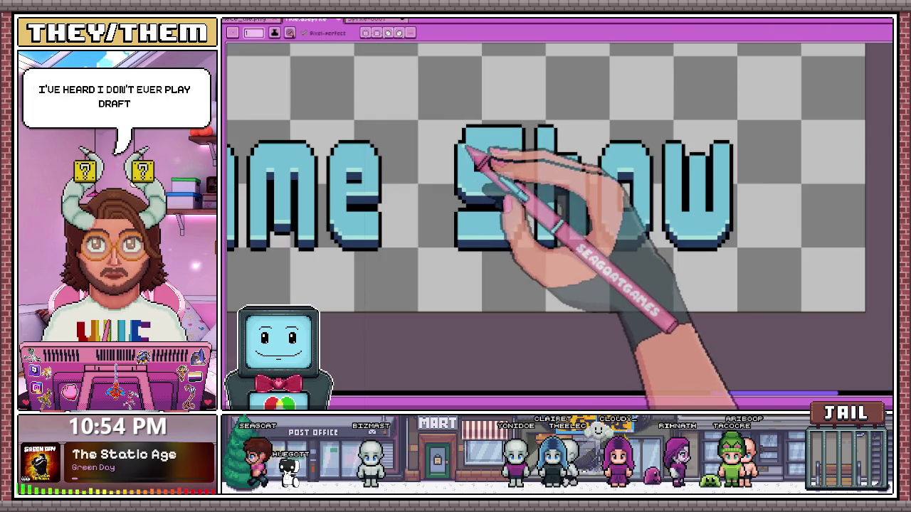
{"action": "scroll", "coordinate": [472, 147], "scroll_direction": "up", "scroll_amount": 2}
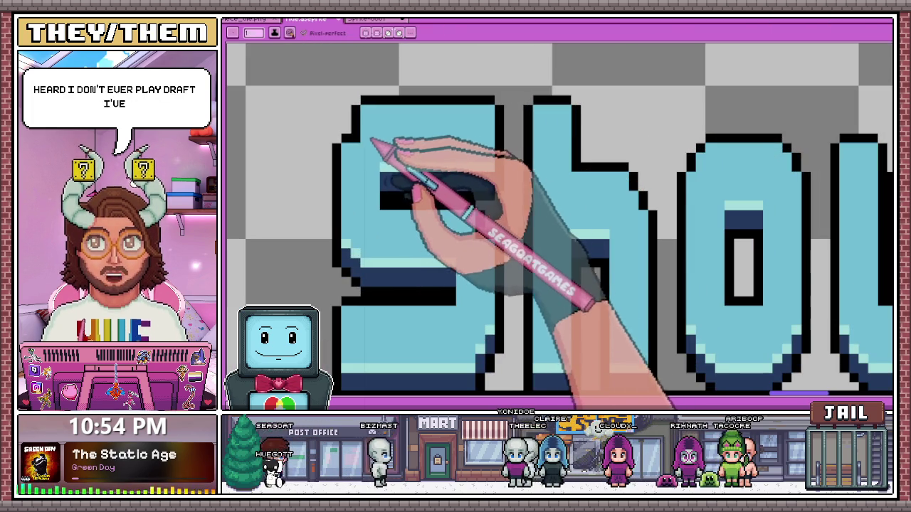
{"action": "scroll", "coordinate": [377, 146], "scroll_direction": "down", "scroll_amount": 1}
{"action": "scroll", "coordinate": [427, 160], "scroll_direction": "down", "scroll_amount": 1}
{"action": "scroll", "coordinate": [435, 159], "scroll_direction": "down", "scroll_amount": 1}
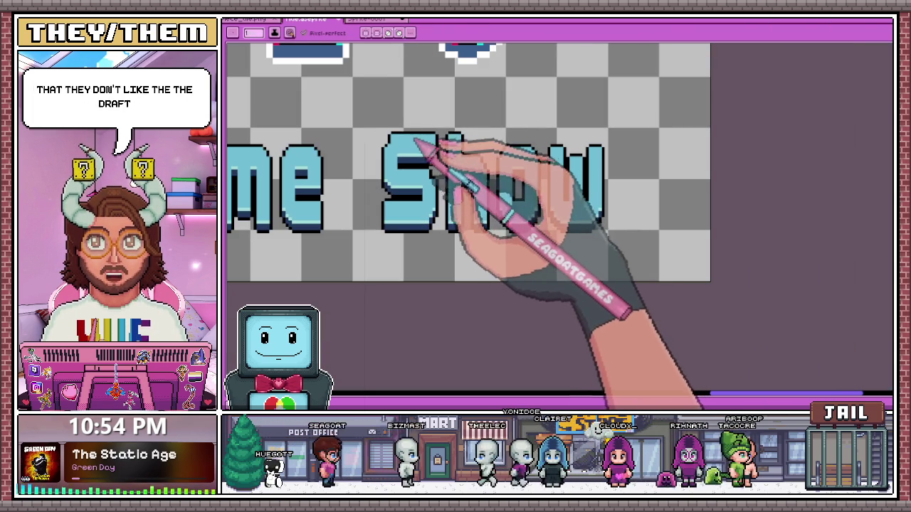
{"action": "scroll", "coordinate": [423, 153], "scroll_direction": "up", "scroll_amount": 1}
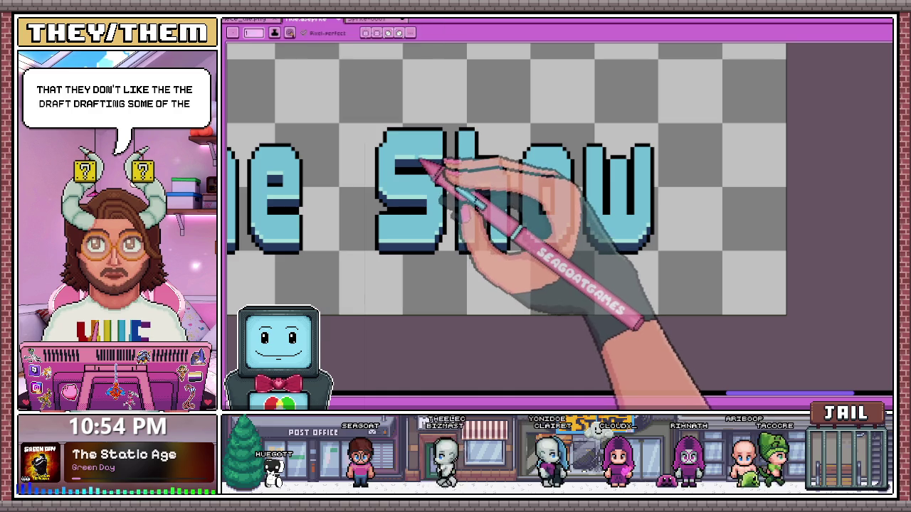
{"action": "scroll", "coordinate": [484, 178], "scroll_direction": "up", "scroll_amount": 1}
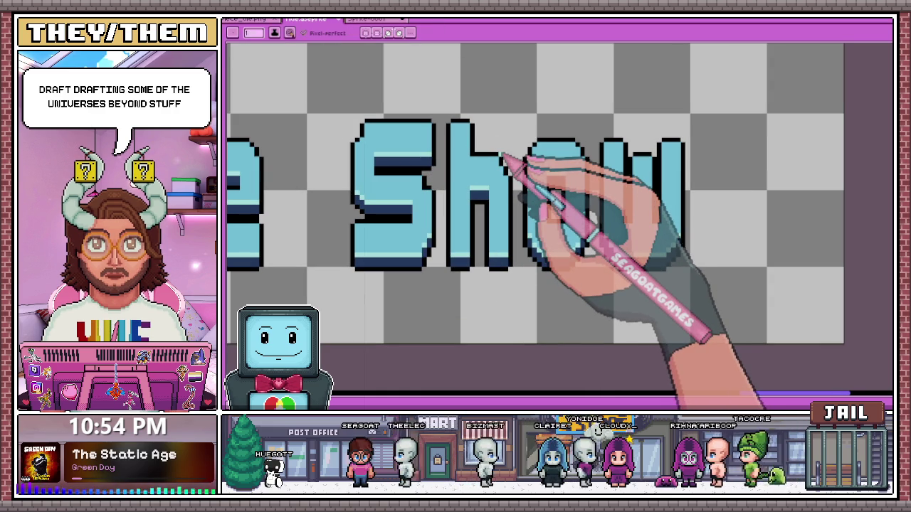
{"action": "scroll", "coordinate": [496, 130], "scroll_direction": "up", "scroll_amount": 1}
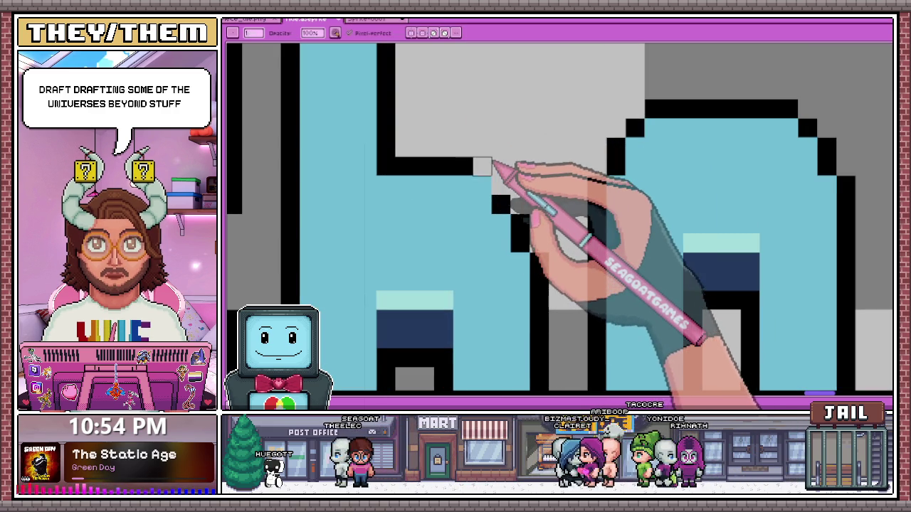
{"action": "scroll", "coordinate": [486, 186], "scroll_direction": "down", "scroll_amount": 2}
{"action": "scroll", "coordinate": [498, 152], "scroll_direction": "down", "scroll_amount": 1}
{"action": "scroll", "coordinate": [508, 178], "scroll_direction": "up", "scroll_amount": 1}
{"action": "scroll", "coordinate": [549, 152], "scroll_direction": "up", "scroll_amount": 1}
{"action": "scroll", "coordinate": [526, 139], "scroll_direction": "up", "scroll_amount": 1}
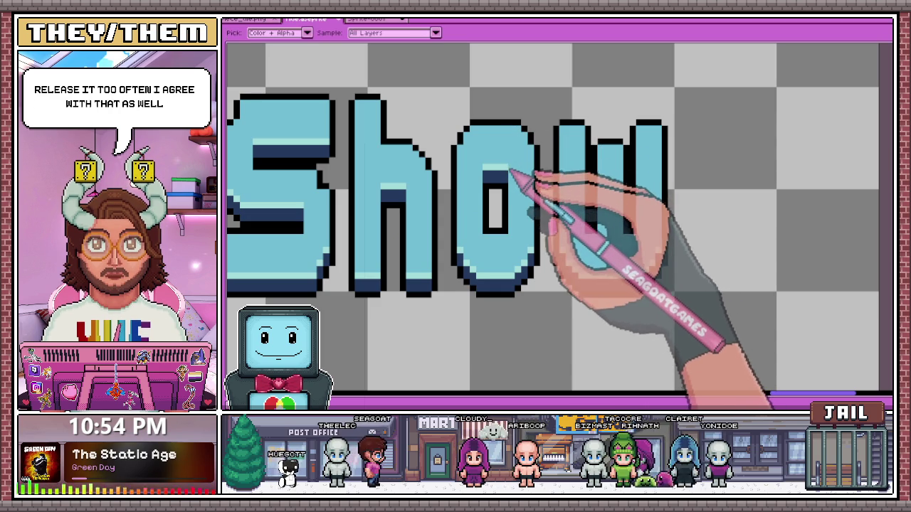
{"action": "key", "text": "b"}
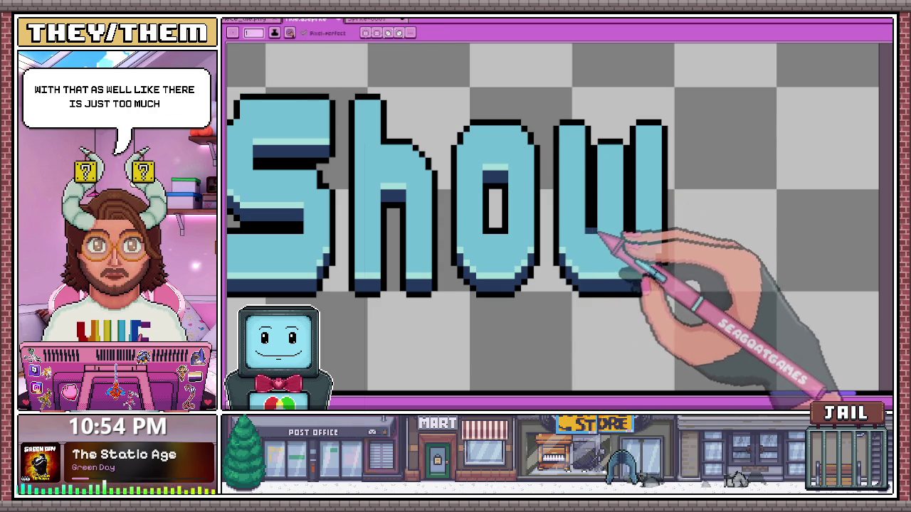
{"action": "scroll", "coordinate": [596, 229], "scroll_direction": "up", "scroll_amount": 2}
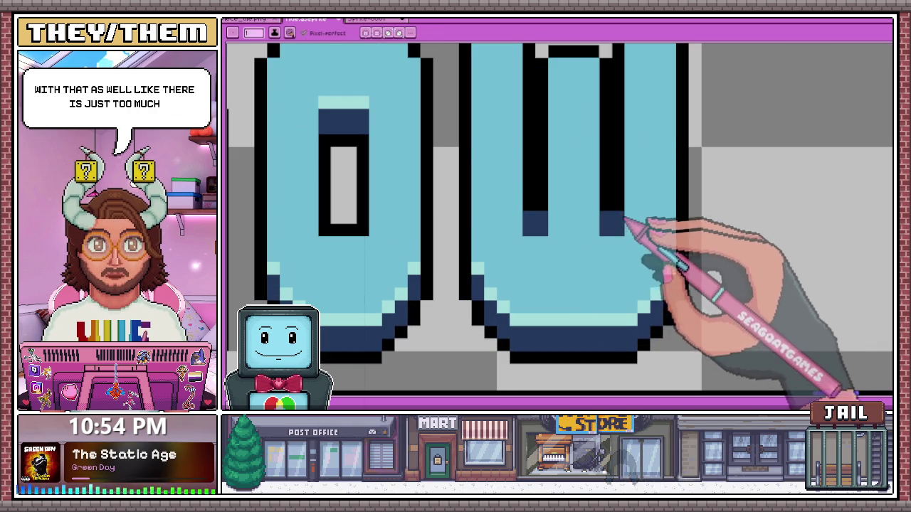
{"action": "scroll", "coordinate": [523, 171], "scroll_direction": "down", "scroll_amount": 2}
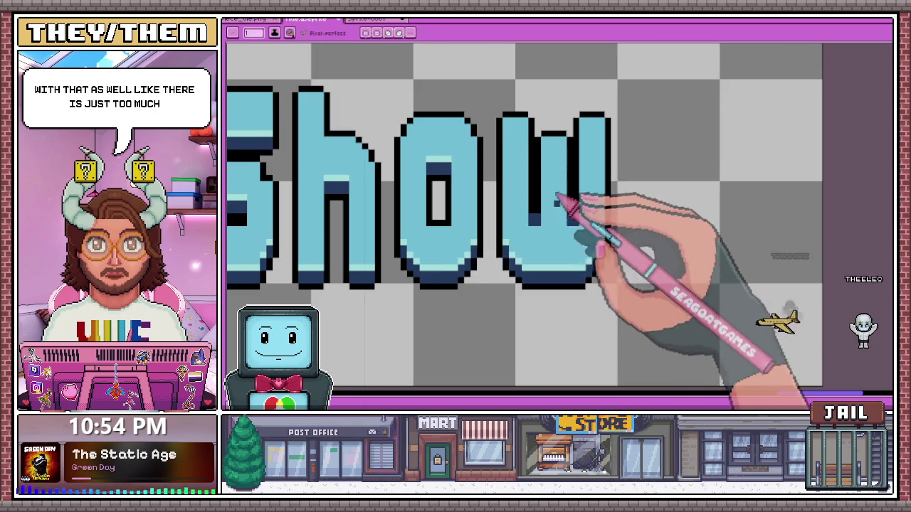
{"action": "scroll", "coordinate": [542, 177], "scroll_direction": "up", "scroll_amount": 1}
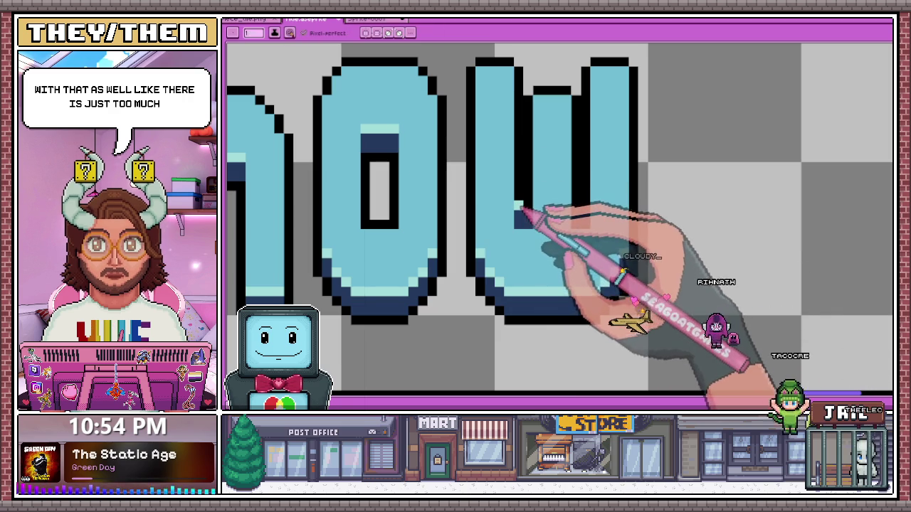
{"action": "scroll", "coordinate": [562, 213], "scroll_direction": "down", "scroll_amount": 2}
{"action": "scroll", "coordinate": [569, 213], "scroll_direction": "up", "scroll_amount": 1}
{"action": "scroll", "coordinate": [578, 234], "scroll_direction": "down", "scroll_amount": 4}
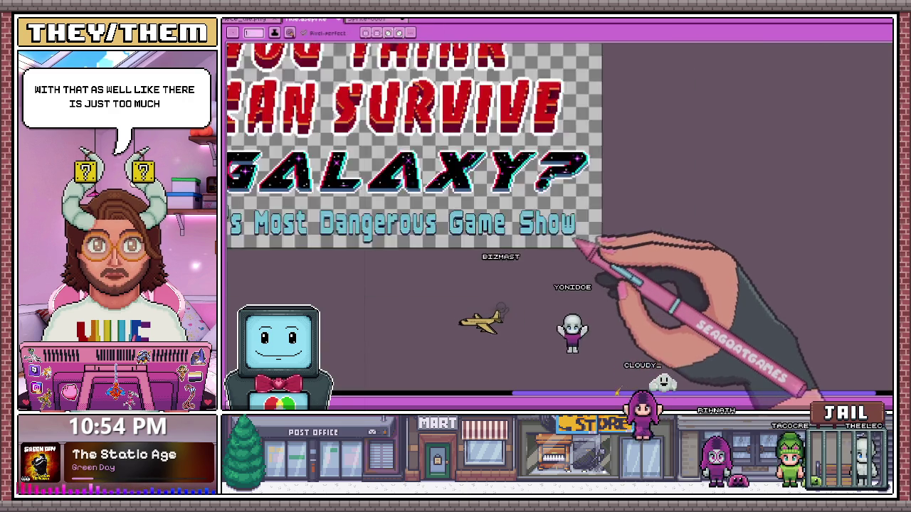
{"action": "scroll", "coordinate": [577, 246], "scroll_direction": "up", "scroll_amount": 2}
{"action": "scroll", "coordinate": [578, 240], "scroll_direction": "down", "scroll_amount": 1}
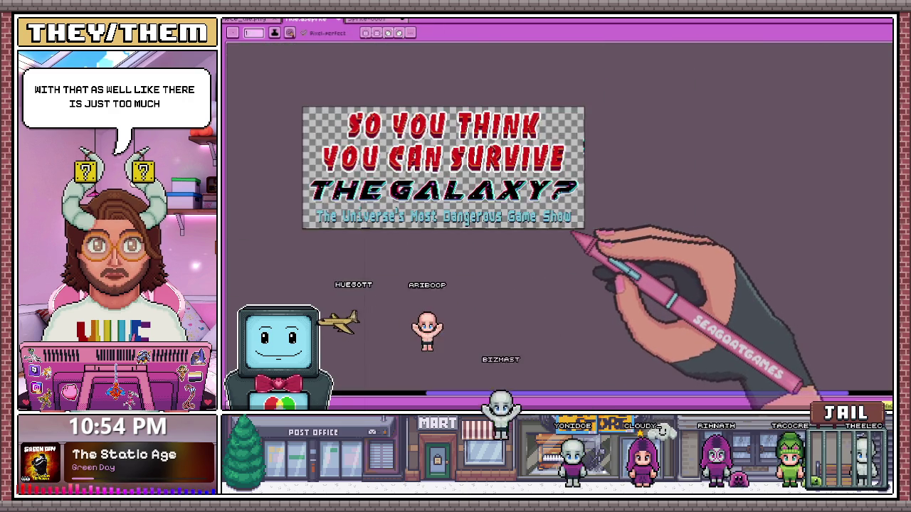
{"action": "scroll", "coordinate": [579, 240], "scroll_direction": "up", "scroll_amount": 1}
{"action": "scroll", "coordinate": [576, 174], "scroll_direction": "up", "scroll_amount": 2}
{"action": "scroll", "coordinate": [546, 171], "scroll_direction": "up", "scroll_amount": 1}
{"action": "key", "text": "b"}
Draw a dark blue vertical stripe down the inside of the w's right stem.
{"action": "scroll", "coordinate": [547, 170], "scroll_direction": "up", "scroll_amount": 1}
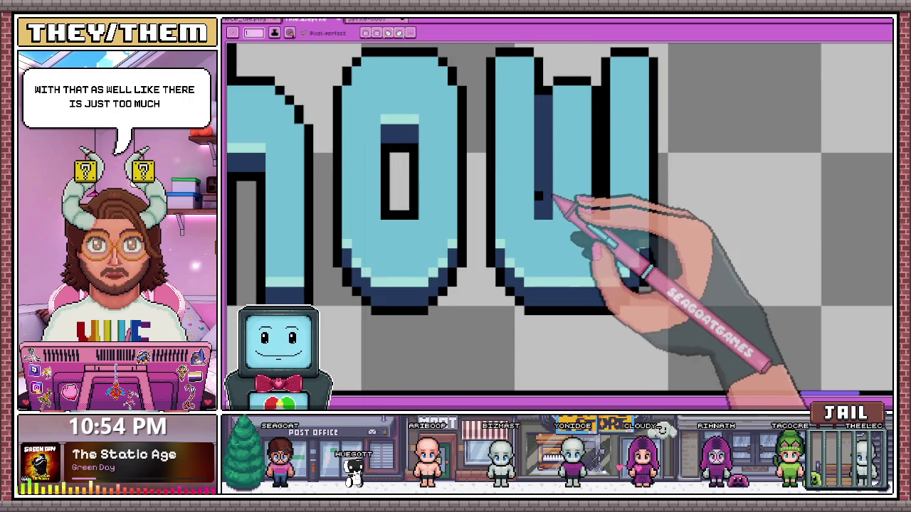
{"action": "left_click_drag", "start_coordinate": [601, 96], "coordinate": [603, 207]}
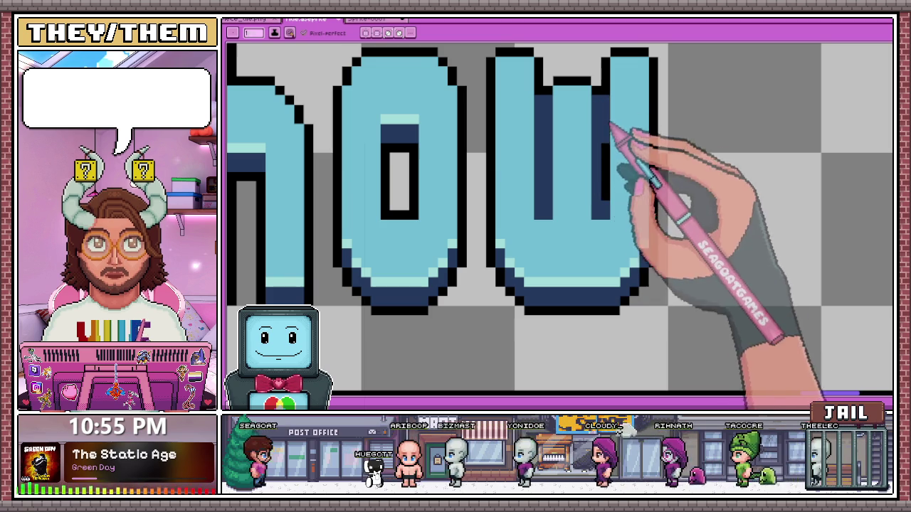
{"action": "scroll", "coordinate": [605, 187], "scroll_direction": "down", "scroll_amount": 2}
{"action": "scroll", "coordinate": [590, 214], "scroll_direction": "down", "scroll_amount": 3}
{"action": "scroll", "coordinate": [582, 226], "scroll_direction": "down", "scroll_amount": 3}
{"action": "scroll", "coordinate": [584, 226], "scroll_direction": "up", "scroll_amount": 2}
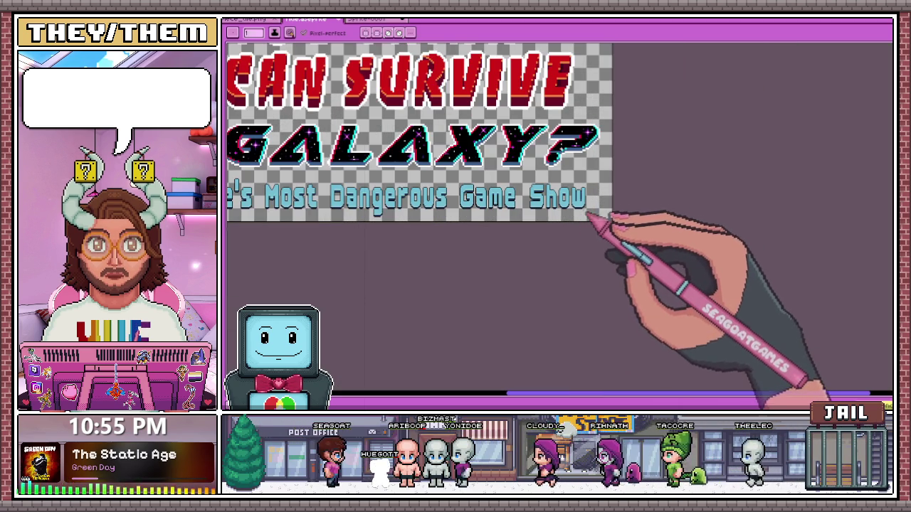
{"action": "scroll", "coordinate": [588, 202], "scroll_direction": "up", "scroll_amount": 1}
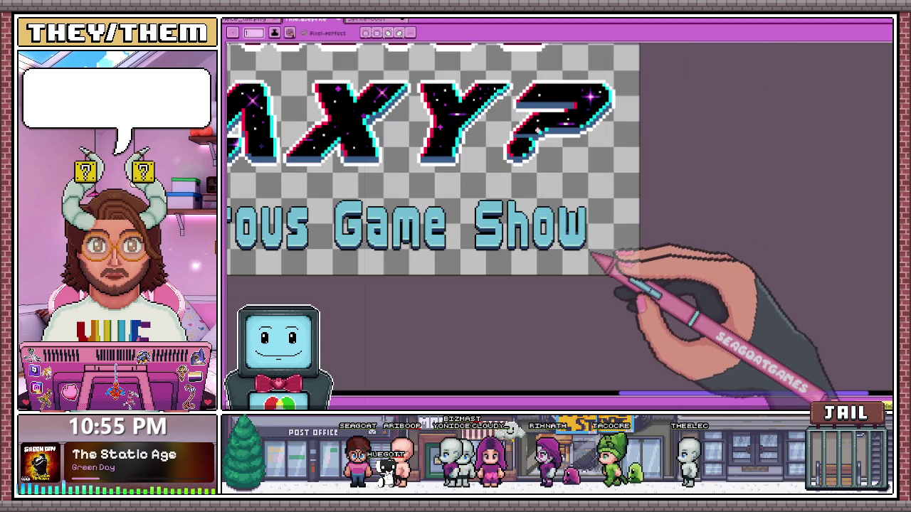
{"action": "scroll", "coordinate": [584, 242], "scroll_direction": "up", "scroll_amount": 2}
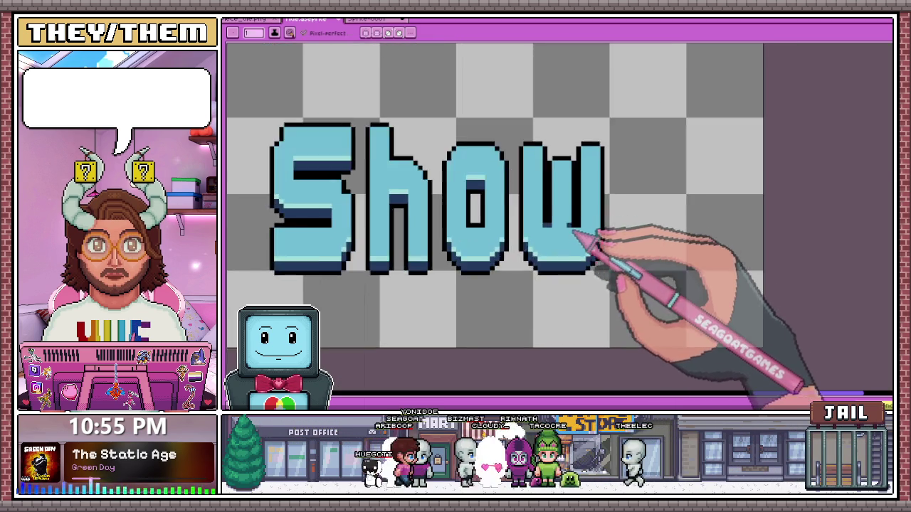
{"action": "scroll", "coordinate": [588, 240], "scroll_direction": "up", "scroll_amount": 1}
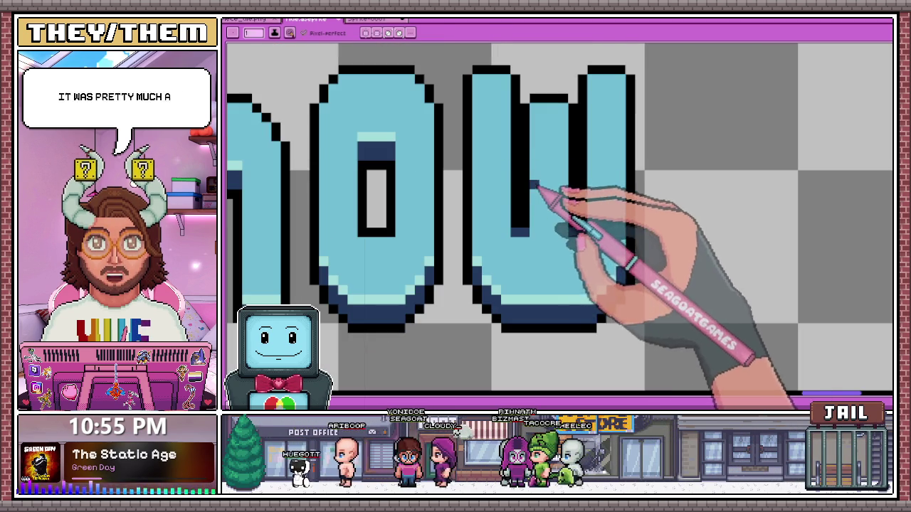
Move the selected right part of the w one pixel to the right.
{"action": "key", "text": "m"}
{"action": "left_click_drag", "start_coordinate": [519, 45], "coordinate": [674, 332]}
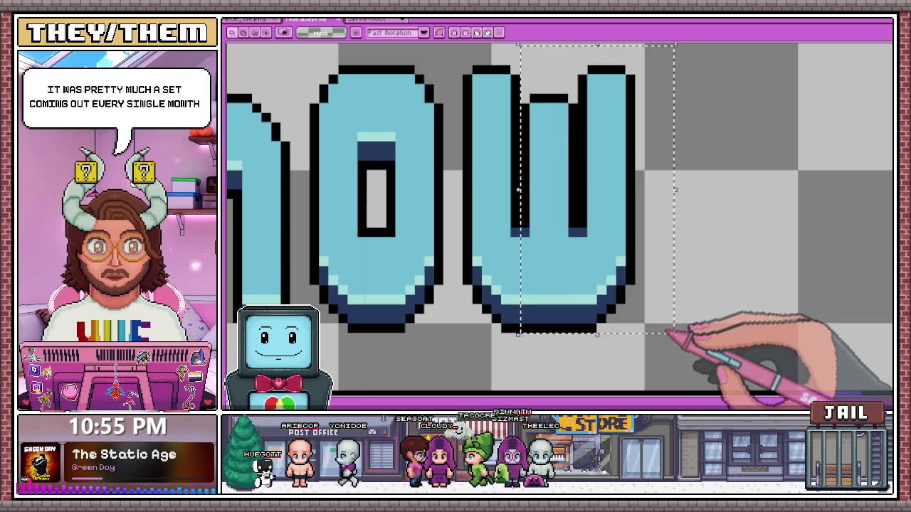
{"action": "left_click_drag", "start_coordinate": [610, 244], "coordinate": [619, 244]}
{"action": "key", "text": "ctrl+d"}
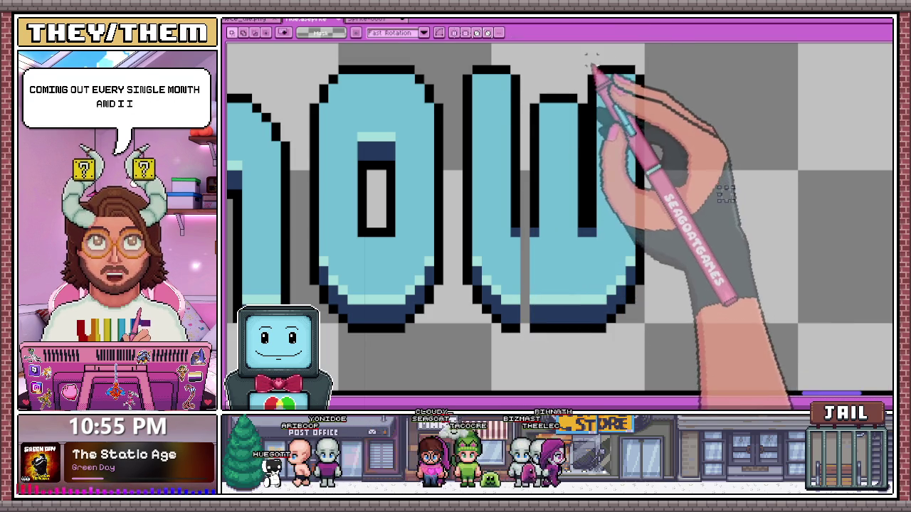
Reselect the w's right stroke and commit a transform on it.
{"action": "left_click_drag", "start_coordinate": [590, 63], "coordinate": [647, 275]}
{"action": "key", "text": "ctrl+t"}
{"action": "scroll", "coordinate": [613, 151], "scroll_direction": "down", "scroll_amount": 2}
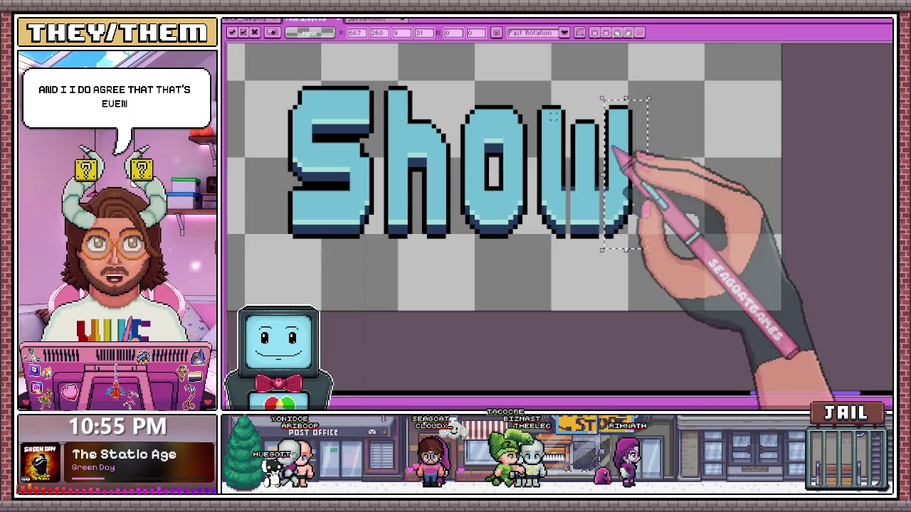
{"action": "key", "text": "Return"}
{"action": "scroll", "coordinate": [590, 183], "scroll_direction": "up", "scroll_amount": 1}
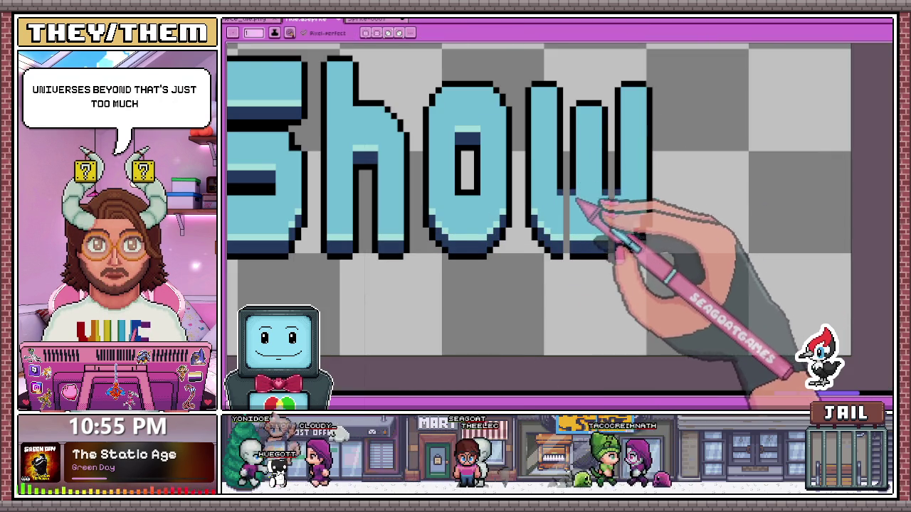
{"action": "scroll", "coordinate": [578, 205], "scroll_direction": "up", "scroll_amount": 2}
{"action": "key", "text": "i"}
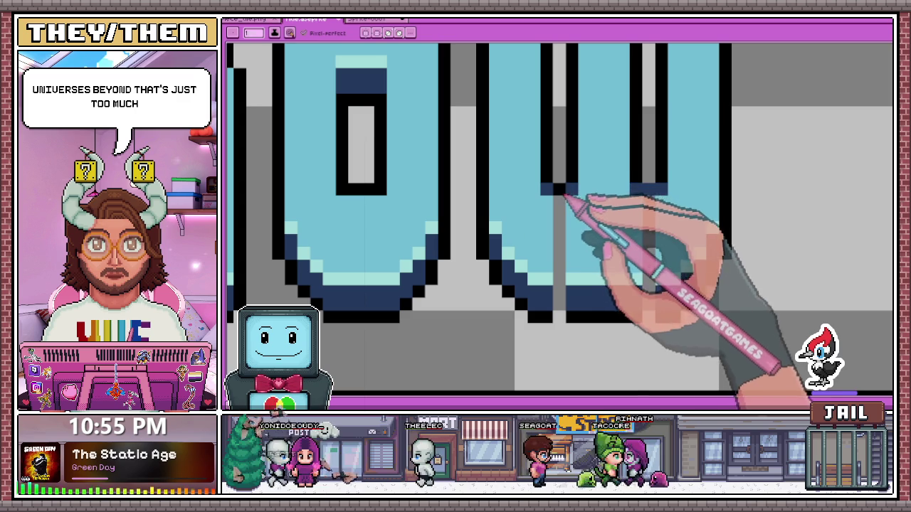
{"action": "key", "text": "i"}
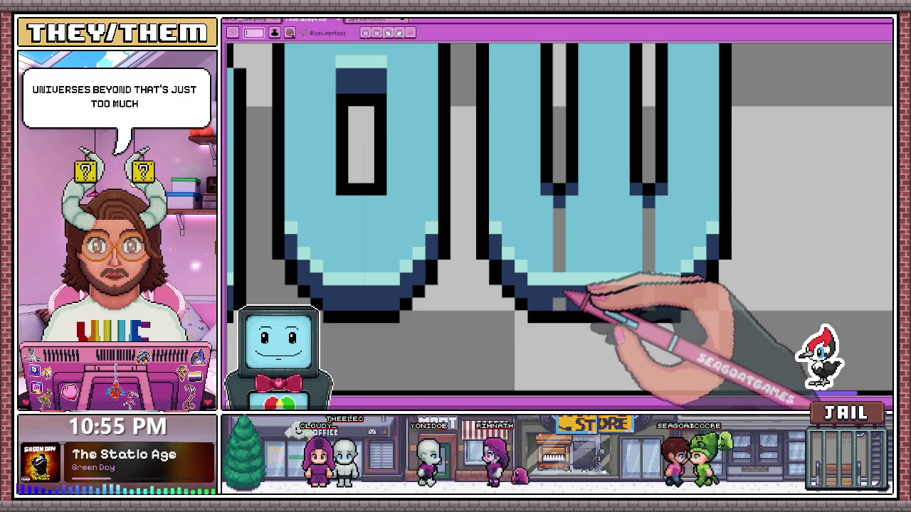
Repaint the grey stripe inside the w light blue.
{"action": "left_click_drag", "start_coordinate": [559, 196], "coordinate": [559, 260]}
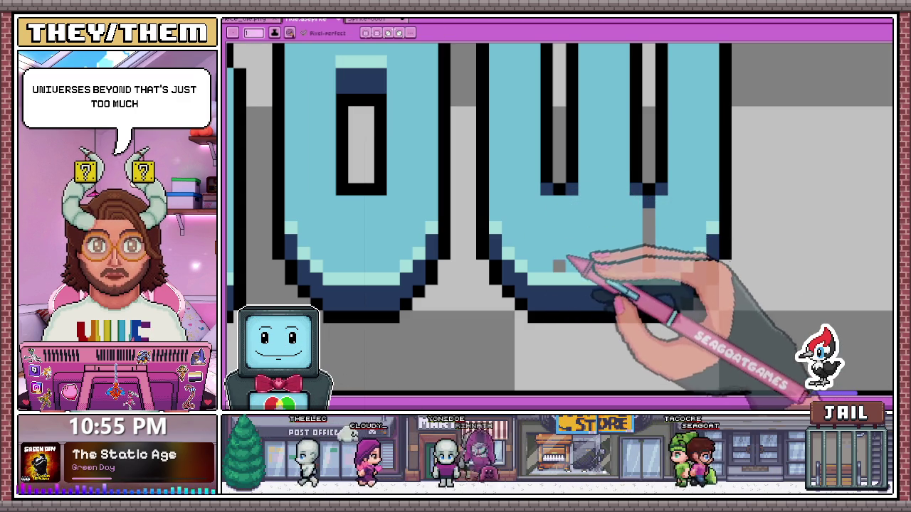
{"action": "scroll", "coordinate": [626, 253], "scroll_direction": "down", "scroll_amount": 3}
{"action": "scroll", "coordinate": [601, 182], "scroll_direction": "down", "scroll_amount": 1}
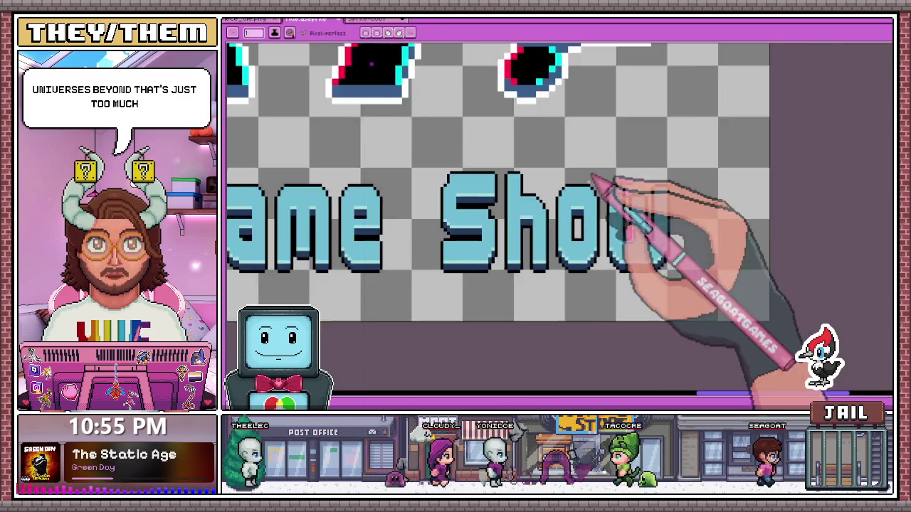
{"action": "scroll", "coordinate": [637, 227], "scroll_direction": "up", "scroll_amount": 1}
{"action": "scroll", "coordinate": [640, 226], "scroll_direction": "up", "scroll_amount": 1}
{"action": "scroll", "coordinate": [654, 248], "scroll_direction": "up", "scroll_amount": 1}
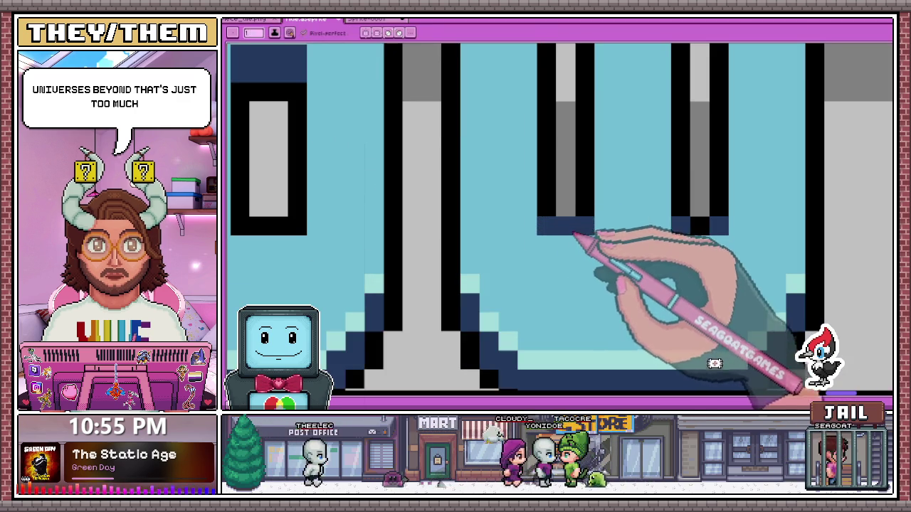
{"action": "scroll", "coordinate": [570, 235], "scroll_direction": "down", "scroll_amount": 1}
{"action": "scroll", "coordinate": [589, 233], "scroll_direction": "down", "scroll_amount": 1}
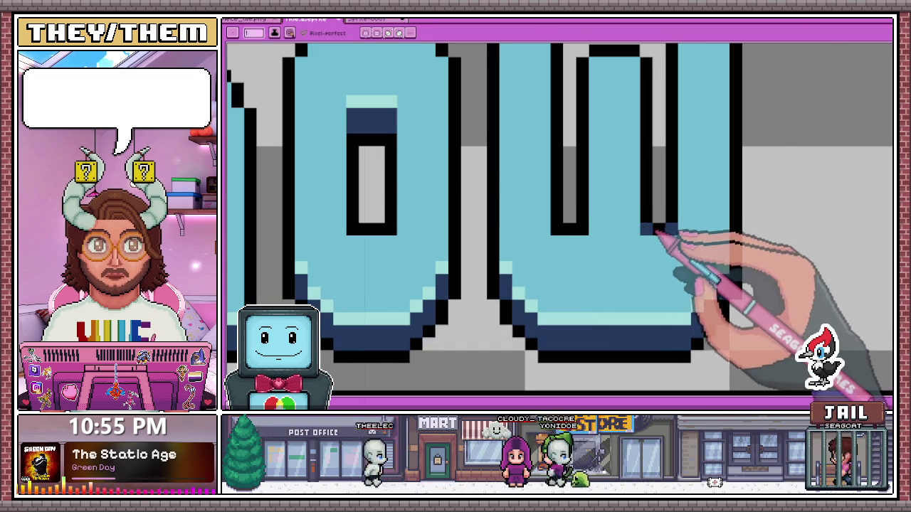
{"action": "scroll", "coordinate": [671, 238], "scroll_direction": "down", "scroll_amount": 1}
{"action": "scroll", "coordinate": [655, 249], "scroll_direction": "down", "scroll_amount": 1}
{"action": "scroll", "coordinate": [640, 254], "scroll_direction": "down", "scroll_amount": 1}
{"action": "scroll", "coordinate": [635, 250], "scroll_direction": "up", "scroll_amount": 2}
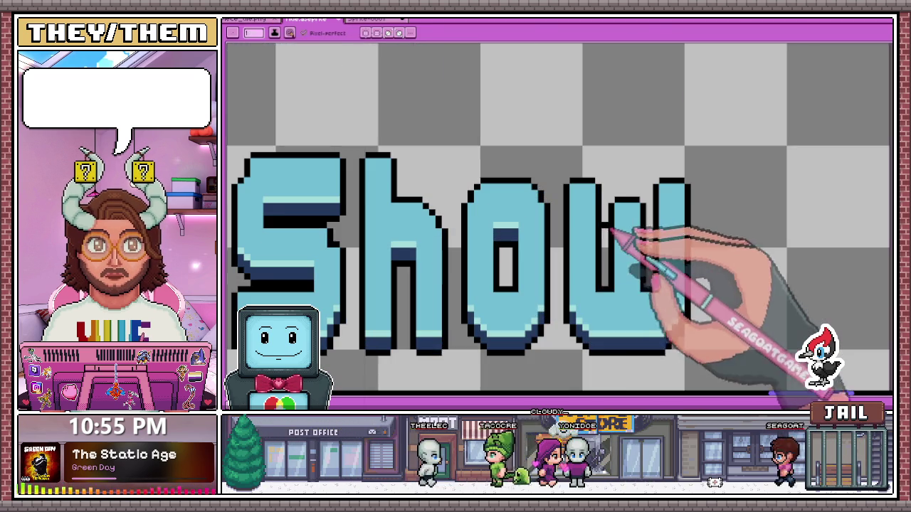
{"action": "scroll", "coordinate": [600, 204], "scroll_direction": "up", "scroll_amount": 1}
{"action": "scroll", "coordinate": [585, 170], "scroll_direction": "up", "scroll_amount": 1}
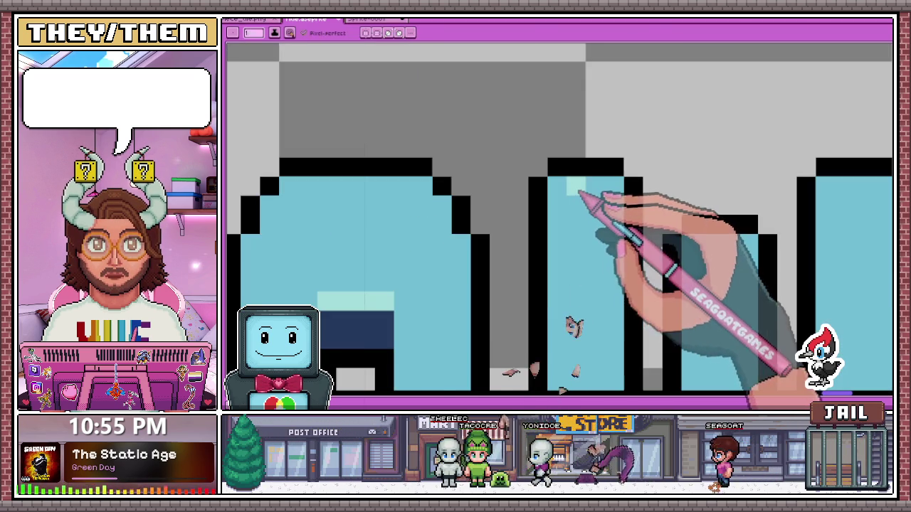
{"action": "scroll", "coordinate": [582, 318], "scroll_direction": "down", "scroll_amount": 1}
{"action": "scroll", "coordinate": [498, 319], "scroll_direction": "down", "scroll_amount": 1}
{"action": "scroll", "coordinate": [390, 320], "scroll_direction": "up", "scroll_amount": 2}
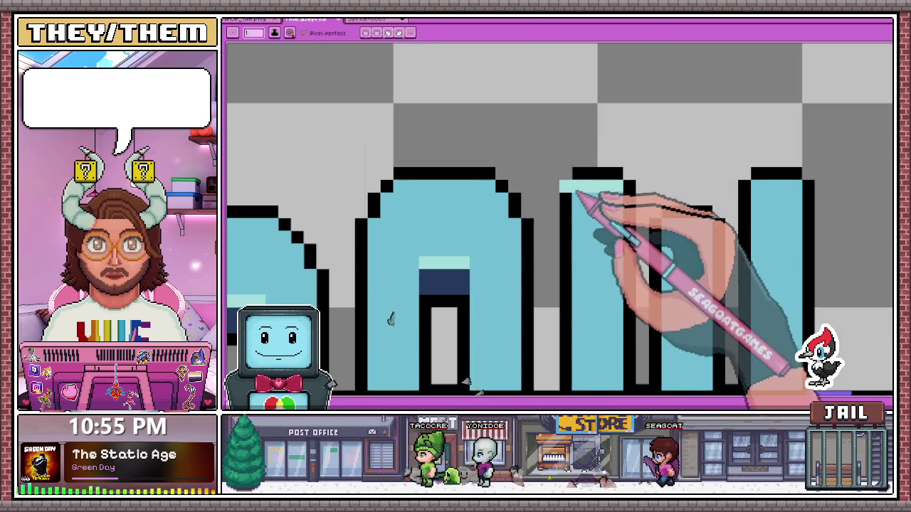
{"action": "scroll", "coordinate": [577, 196], "scroll_direction": "down", "scroll_amount": 1}
Paint pale mint highlight pixels along the tops of the 'Show' letters, sampling subtitle colours.
{"action": "key", "text": "b"}
{"action": "scroll", "coordinate": [646, 203], "scroll_direction": "up", "scroll_amount": 1}
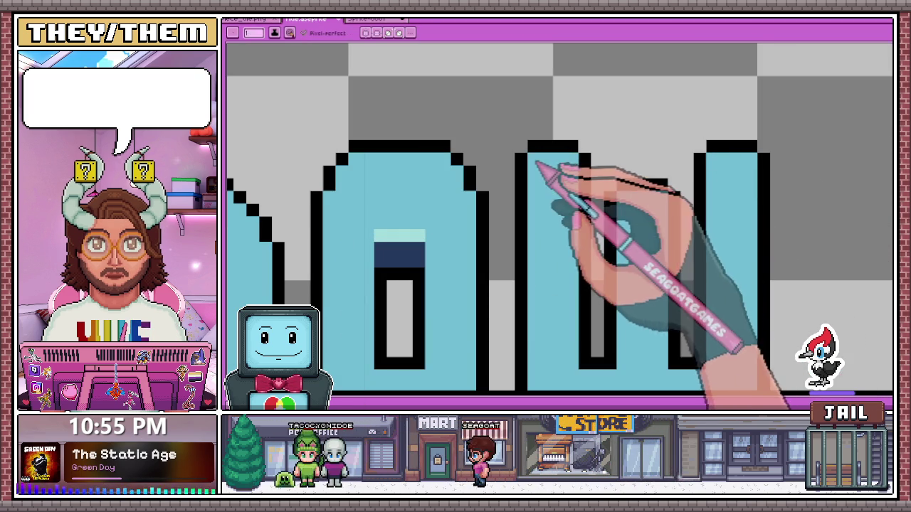
{"action": "scroll", "coordinate": [569, 185], "scroll_direction": "down", "scroll_amount": 2}
{"action": "scroll", "coordinate": [555, 197], "scroll_direction": "down", "scroll_amount": 1}
{"action": "scroll", "coordinate": [520, 197], "scroll_direction": "down", "scroll_amount": 2}
{"action": "scroll", "coordinate": [506, 203], "scroll_direction": "up", "scroll_amount": 1}
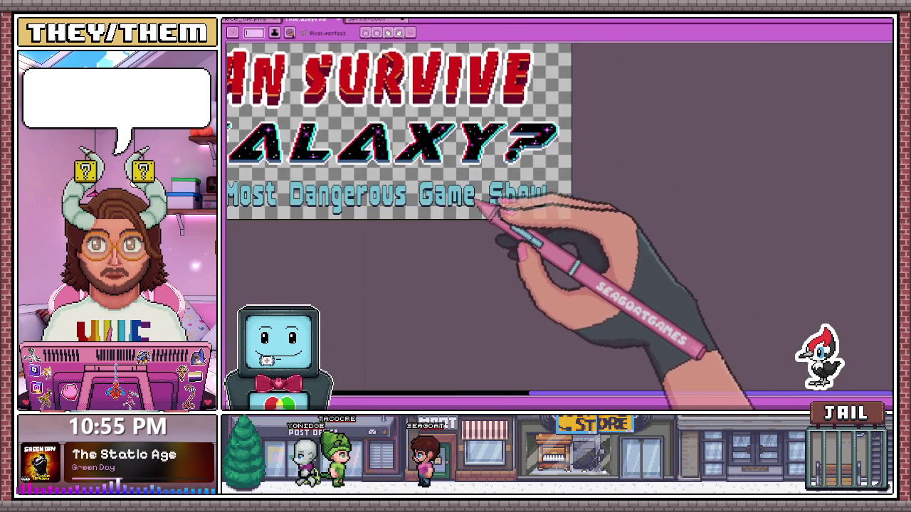
{"action": "scroll", "coordinate": [493, 203], "scroll_direction": "up", "scroll_amount": 3}
{"action": "scroll", "coordinate": [494, 185], "scroll_direction": "up", "scroll_amount": 1}
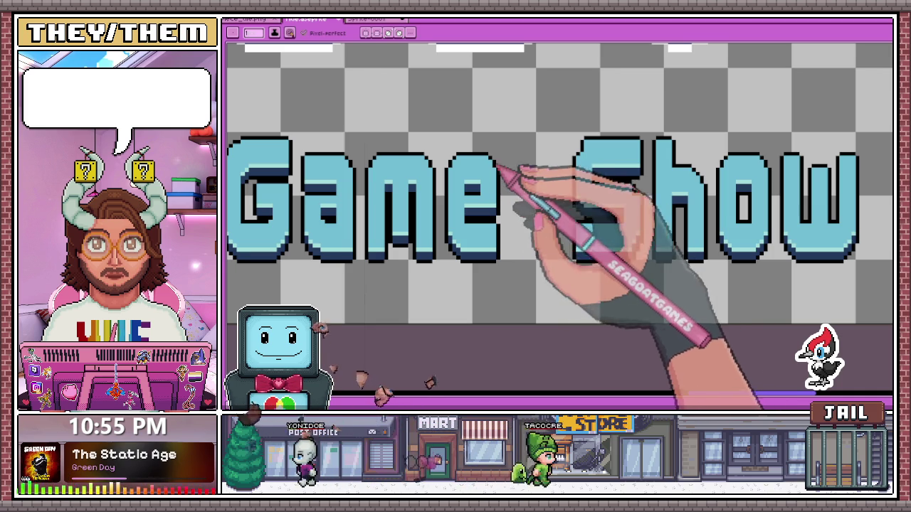
{"action": "scroll", "coordinate": [470, 194], "scroll_direction": "up", "scroll_amount": 1}
{"action": "scroll", "coordinate": [471, 192], "scroll_direction": "down", "scroll_amount": 1}
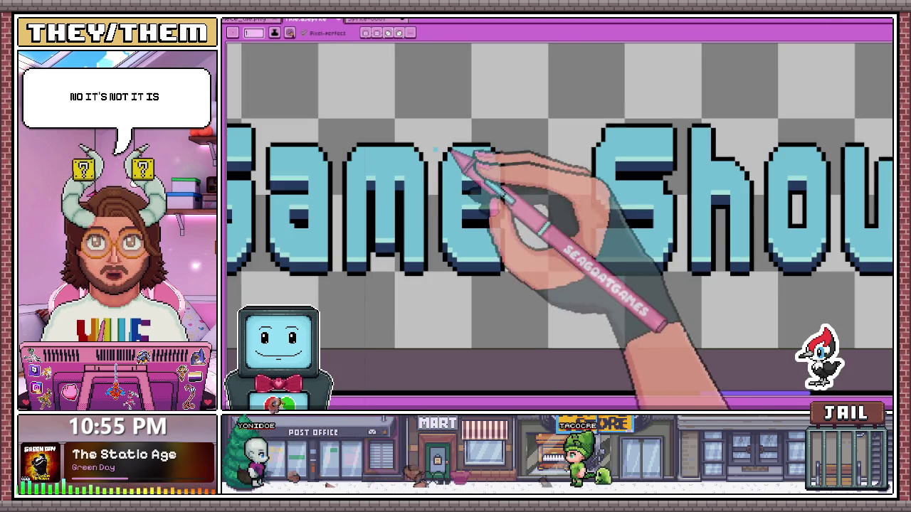
{"action": "scroll", "coordinate": [377, 176], "scroll_direction": "down", "scroll_amount": 1}
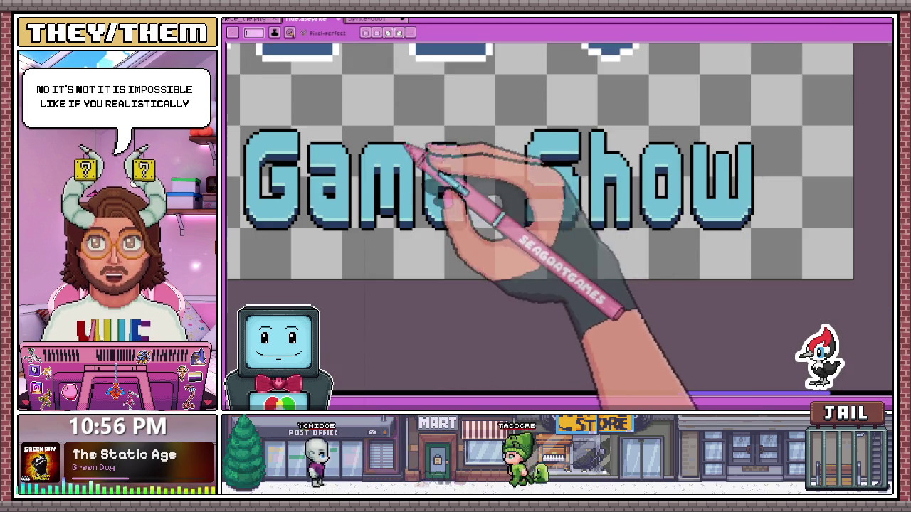
{"action": "scroll", "coordinate": [463, 179], "scroll_direction": "up", "scroll_amount": 1}
{"action": "key", "text": "alt"}
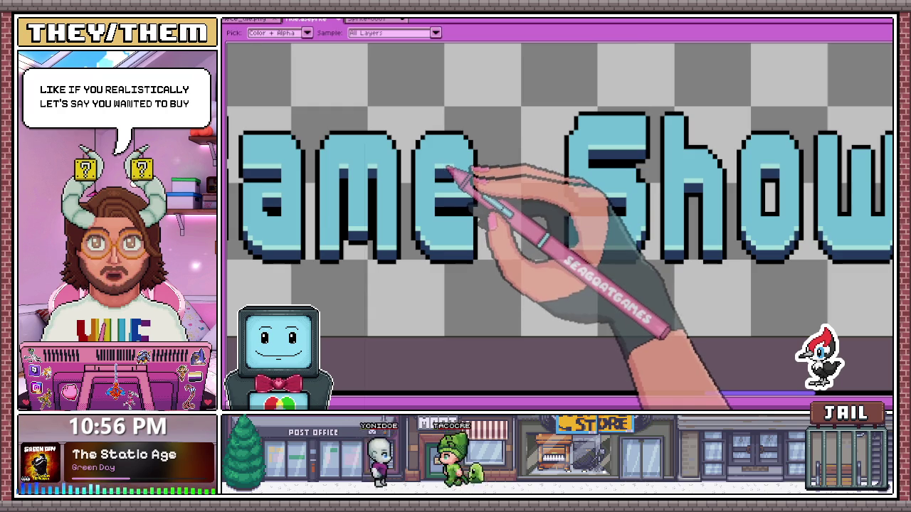
Paint dark-blue shadow and light-cyan highlight pixels along the bottom edges of the o and w.
{"action": "scroll", "coordinate": [483, 178], "scroll_direction": "down", "scroll_amount": 1}
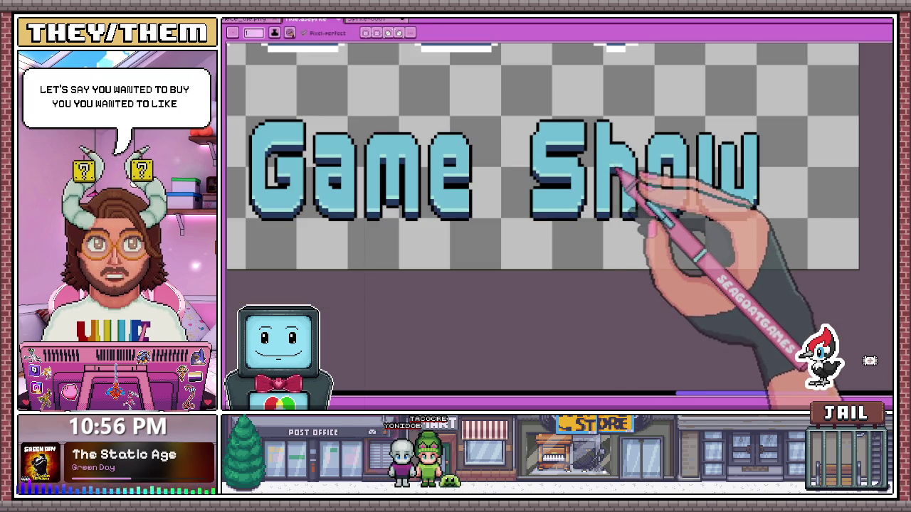
{"action": "scroll", "coordinate": [551, 146], "scroll_direction": "up", "scroll_amount": 2}
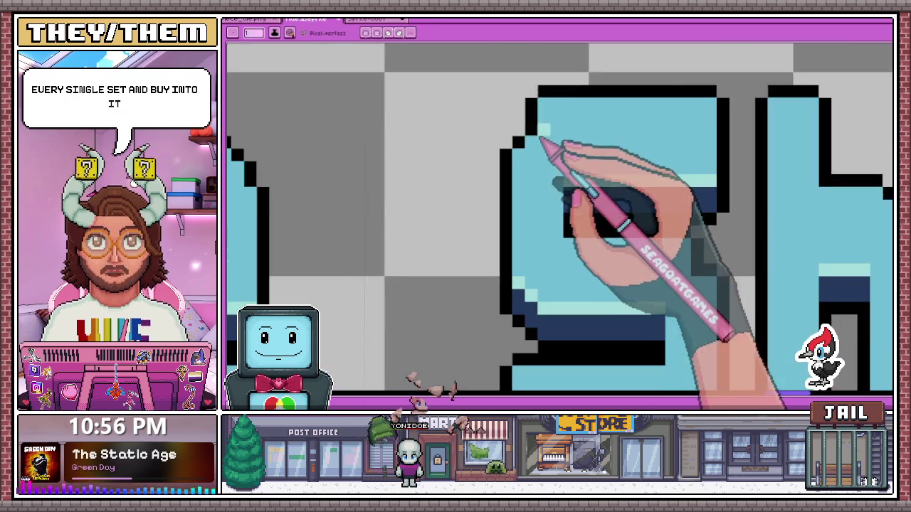
{"action": "scroll", "coordinate": [541, 160], "scroll_direction": "down", "scroll_amount": 1}
{"action": "scroll", "coordinate": [583, 192], "scroll_direction": "down", "scroll_amount": 1}
{"action": "scroll", "coordinate": [619, 199], "scroll_direction": "down", "scroll_amount": 1}
{"action": "scroll", "coordinate": [624, 201], "scroll_direction": "up", "scroll_amount": 1}
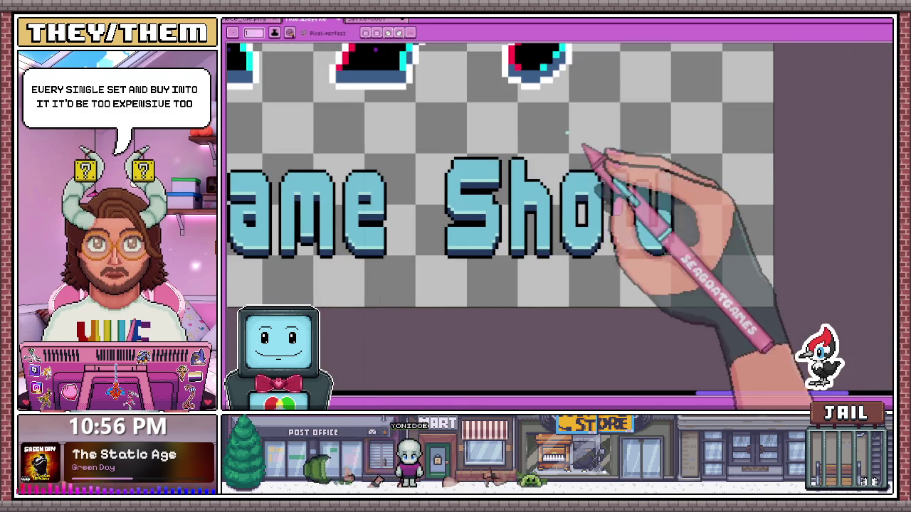
{"action": "scroll", "coordinate": [599, 166], "scroll_direction": "up", "scroll_amount": 1}
{"action": "scroll", "coordinate": [580, 187], "scroll_direction": "up", "scroll_amount": 2}
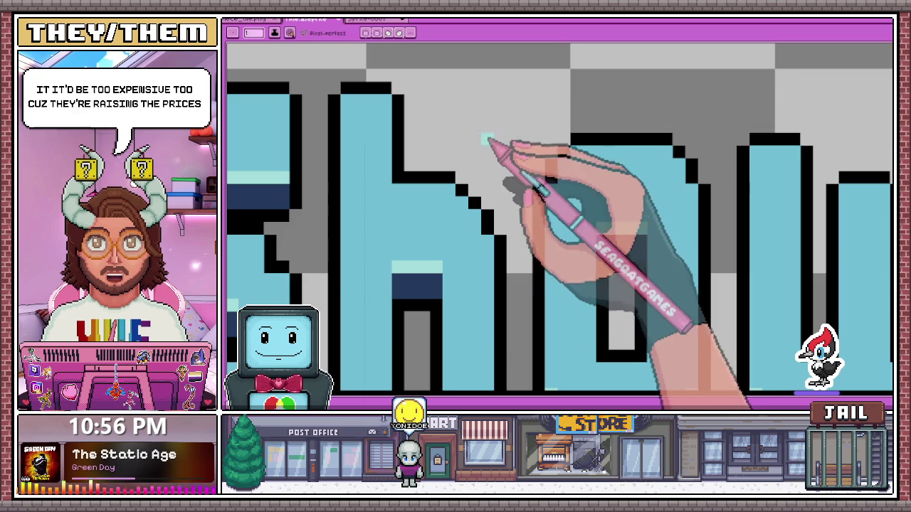
{"action": "scroll", "coordinate": [483, 210], "scroll_direction": "down", "scroll_amount": 2}
{"action": "scroll", "coordinate": [579, 204], "scroll_direction": "down", "scroll_amount": 1}
{"action": "scroll", "coordinate": [590, 193], "scroll_direction": "up", "scroll_amount": 2}
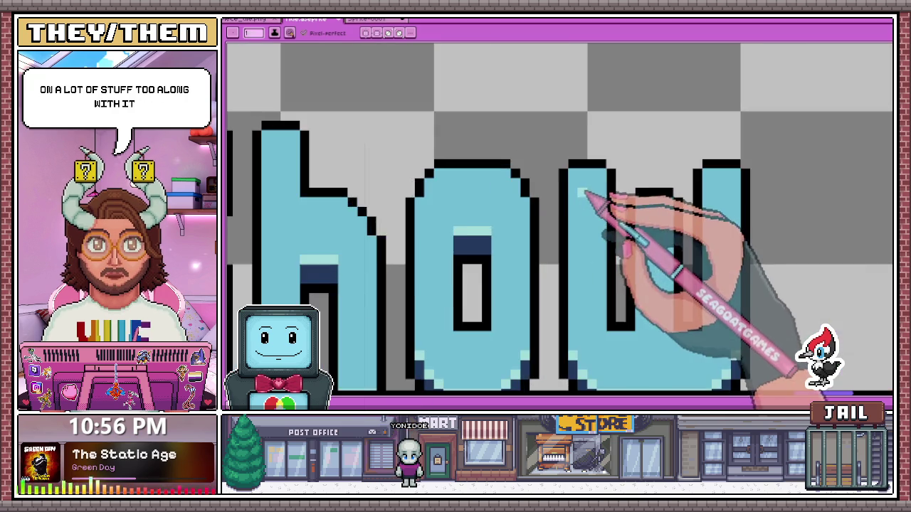
{"action": "scroll", "coordinate": [498, 192], "scroll_direction": "down", "scroll_amount": 1}
{"action": "scroll", "coordinate": [518, 311], "scroll_direction": "up", "scroll_amount": 1}
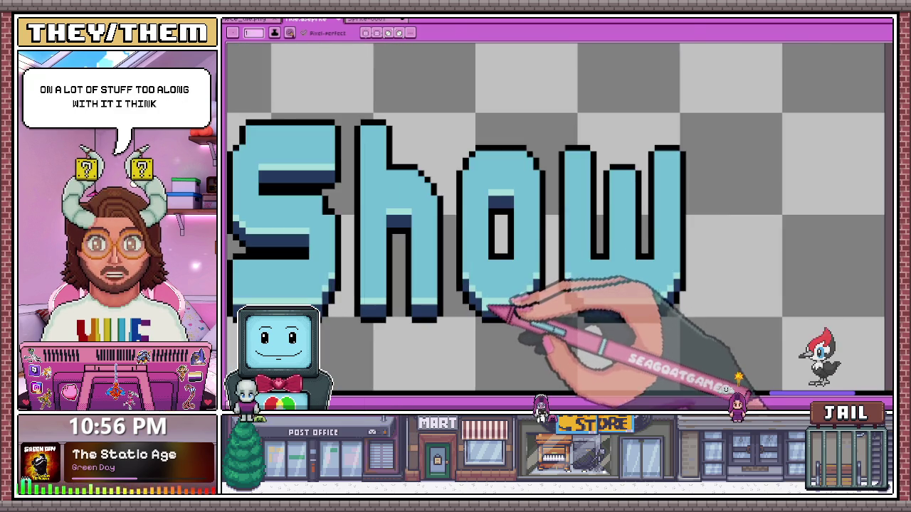
{"action": "scroll", "coordinate": [498, 316], "scroll_direction": "up", "scroll_amount": 1}
{"action": "scroll", "coordinate": [492, 304], "scroll_direction": "down", "scroll_amount": 1}
{"action": "scroll", "coordinate": [484, 285], "scroll_direction": "up", "scroll_amount": 1}
{"action": "scroll", "coordinate": [484, 281], "scroll_direction": "down", "scroll_amount": 1}
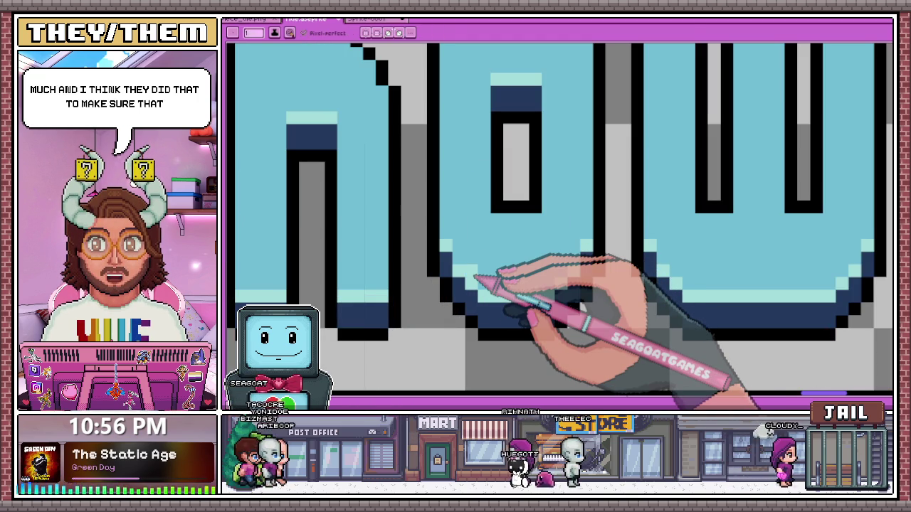
{"action": "scroll", "coordinate": [484, 281], "scroll_direction": "up", "scroll_amount": 1}
{"action": "scroll", "coordinate": [475, 279], "scroll_direction": "down", "scroll_amount": 1}
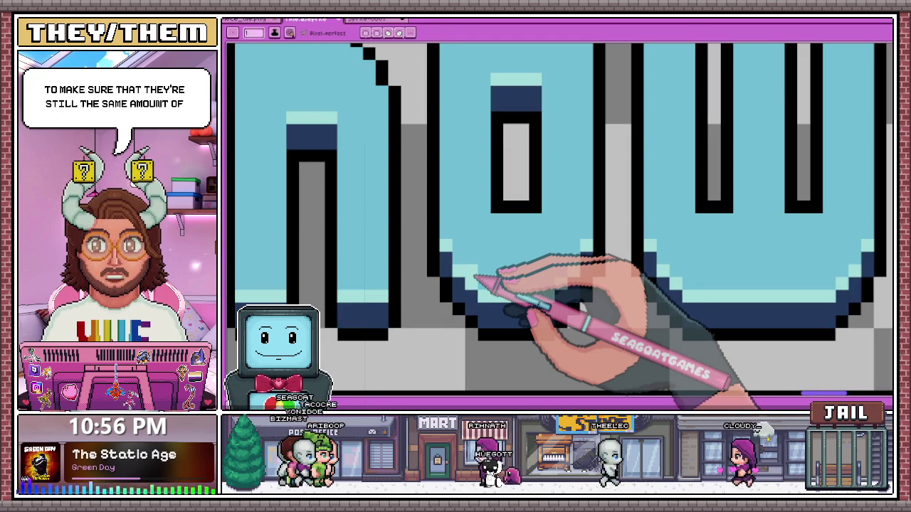
{"action": "scroll", "coordinate": [475, 279], "scroll_direction": "up", "scroll_amount": 1}
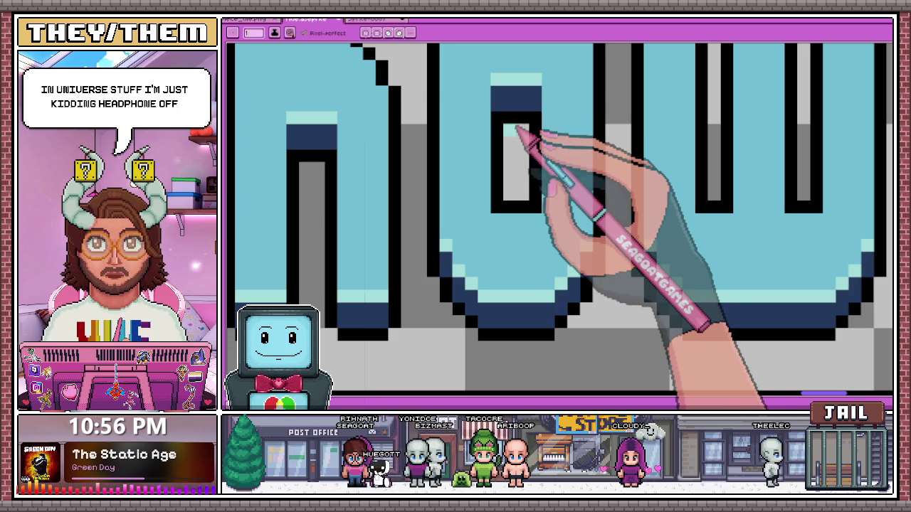
{"action": "scroll", "coordinate": [549, 138], "scroll_direction": "down", "scroll_amount": 2}
{"action": "scroll", "coordinate": [519, 179], "scroll_direction": "down", "scroll_amount": 1}
{"action": "scroll", "coordinate": [502, 197], "scroll_direction": "up", "scroll_amount": 1}
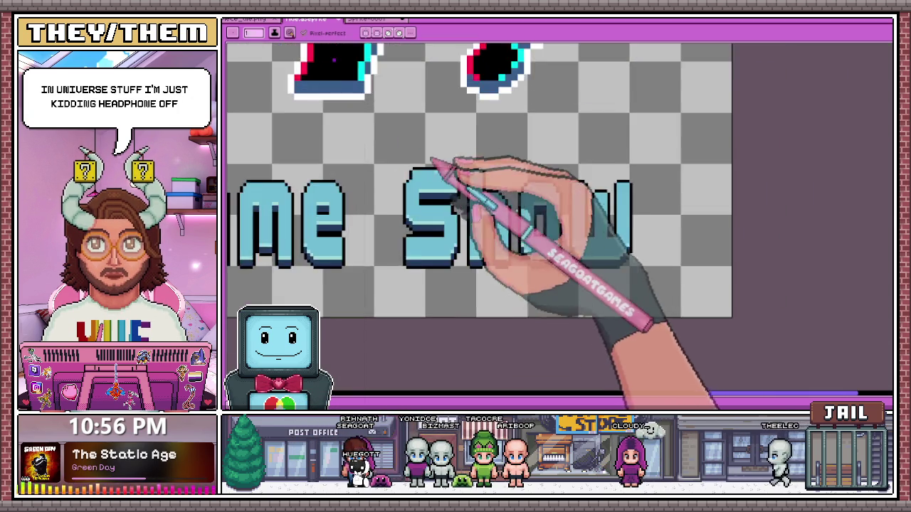
{"action": "scroll", "coordinate": [432, 162], "scroll_direction": "up", "scroll_amount": 1}
{"action": "scroll", "coordinate": [413, 198], "scroll_direction": "up", "scroll_amount": 1}
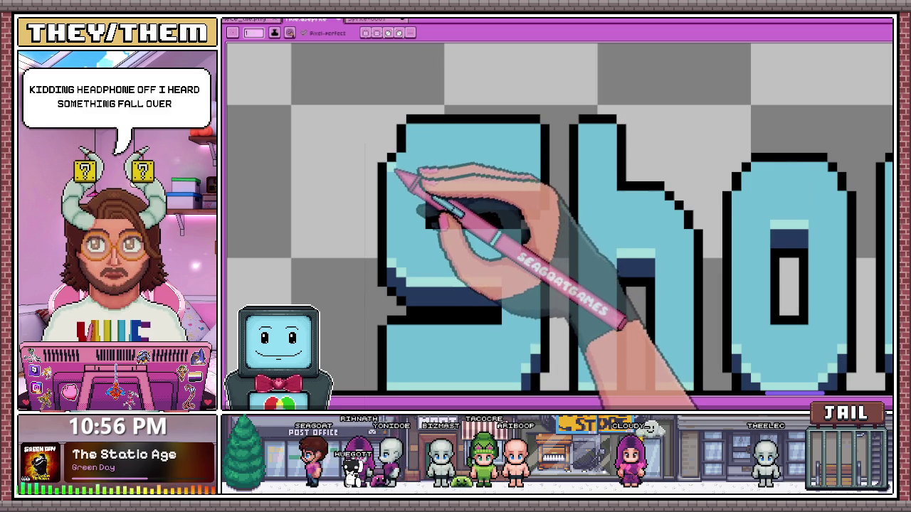
{"action": "scroll", "coordinate": [394, 173], "scroll_direction": "down", "scroll_amount": 2}
{"action": "scroll", "coordinate": [458, 203], "scroll_direction": "down", "scroll_amount": 2}
{"action": "scroll", "coordinate": [345, 239], "scroll_direction": "down", "scroll_amount": 2}
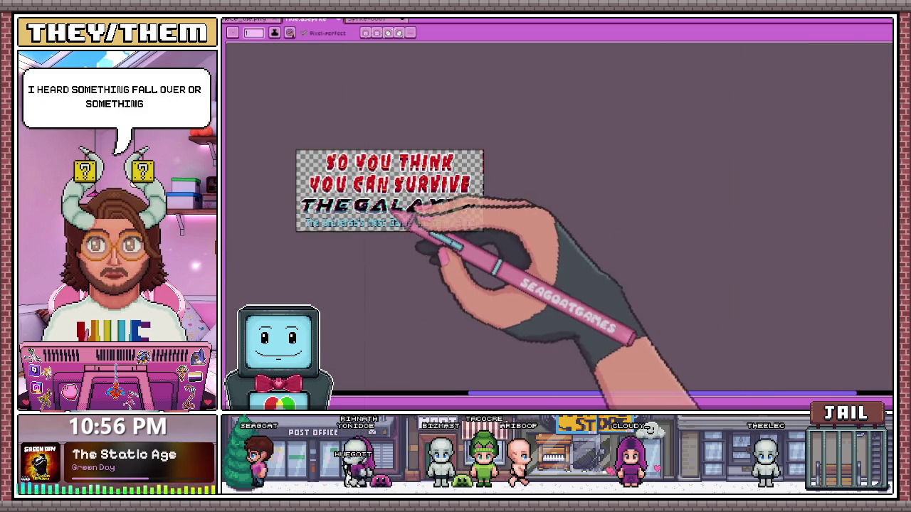
Dither a checkered row of dark red up a red letter's diagonal edge toward its orange highlight.
{"action": "scroll", "coordinate": [427, 219], "scroll_direction": "up", "scroll_amount": 3}
{"action": "scroll", "coordinate": [291, 240], "scroll_direction": "up", "scroll_amount": 1}
{"action": "scroll", "coordinate": [382, 244], "scroll_direction": "up", "scroll_amount": 1}
{"action": "scroll", "coordinate": [377, 193], "scroll_direction": "down", "scroll_amount": 1}
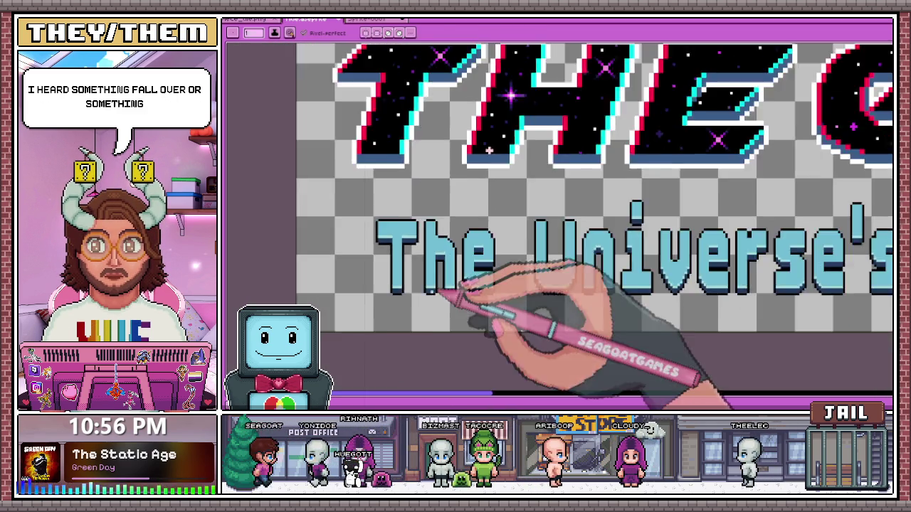
{"action": "scroll", "coordinate": [442, 256], "scroll_direction": "down", "scroll_amount": 2}
{"action": "scroll", "coordinate": [449, 196], "scroll_direction": "down", "scroll_amount": 2}
{"action": "scroll", "coordinate": [473, 178], "scroll_direction": "up", "scroll_amount": 1}
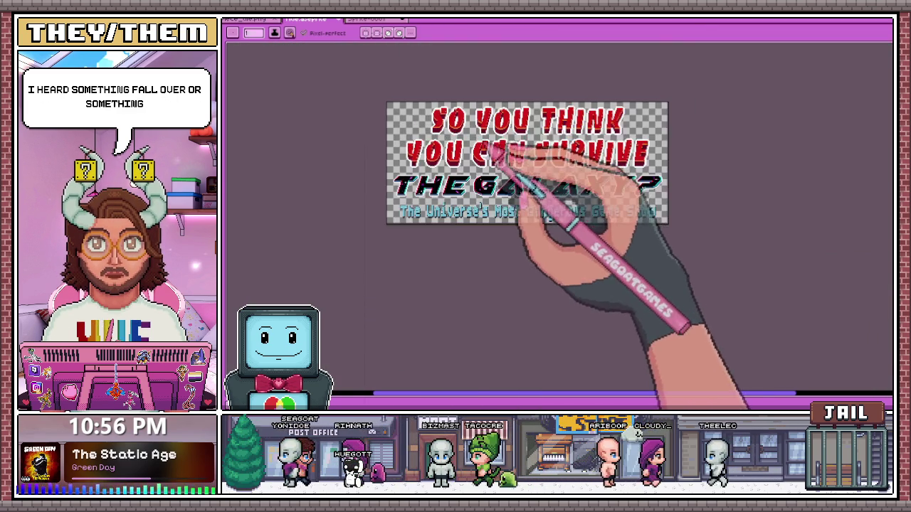
{"action": "scroll", "coordinate": [498, 156], "scroll_direction": "up", "scroll_amount": 3}
{"action": "scroll", "coordinate": [519, 152], "scroll_direction": "up", "scroll_amount": 2}
{"action": "scroll", "coordinate": [458, 356], "scroll_direction": "up", "scroll_amount": 1}
{"action": "scroll", "coordinate": [457, 275], "scroll_direction": "up", "scroll_amount": 2}
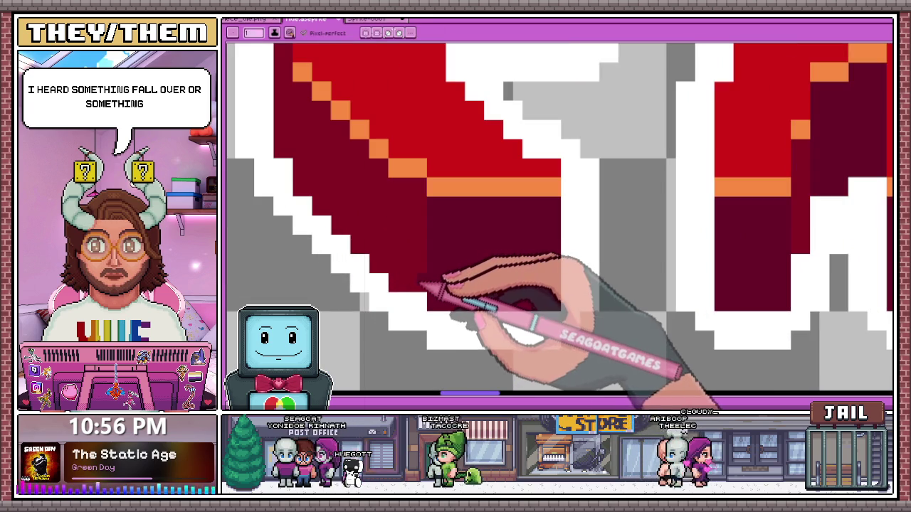
{"action": "scroll", "coordinate": [429, 288], "scroll_direction": "up", "scroll_amount": 1}
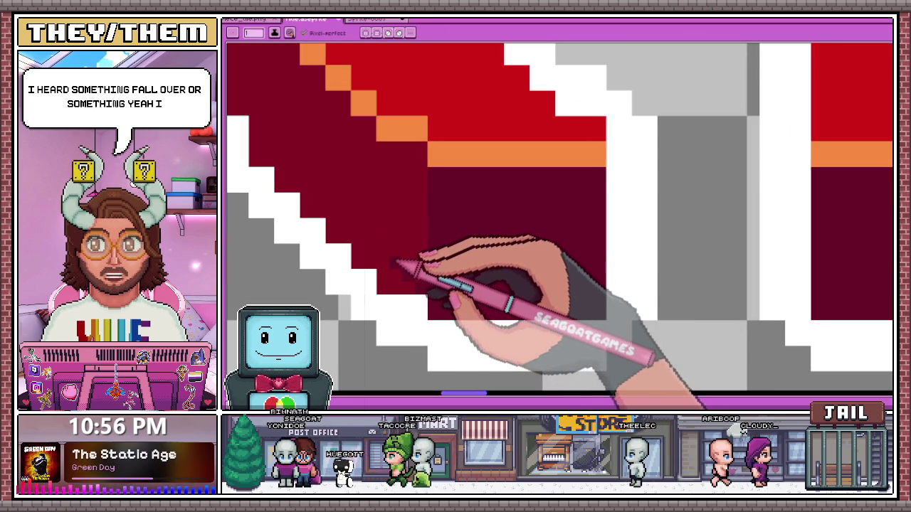
{"action": "mouse_move", "coordinate": [398, 265]}
{"action": "left_mouse_down"}
{"action": "mouse_move", "coordinate": [411, 199]}
{"action": "mouse_move", "coordinate": [396, 178]}
{"action": "mouse_move", "coordinate": [414, 153]}
{"action": "left_mouse_up"}
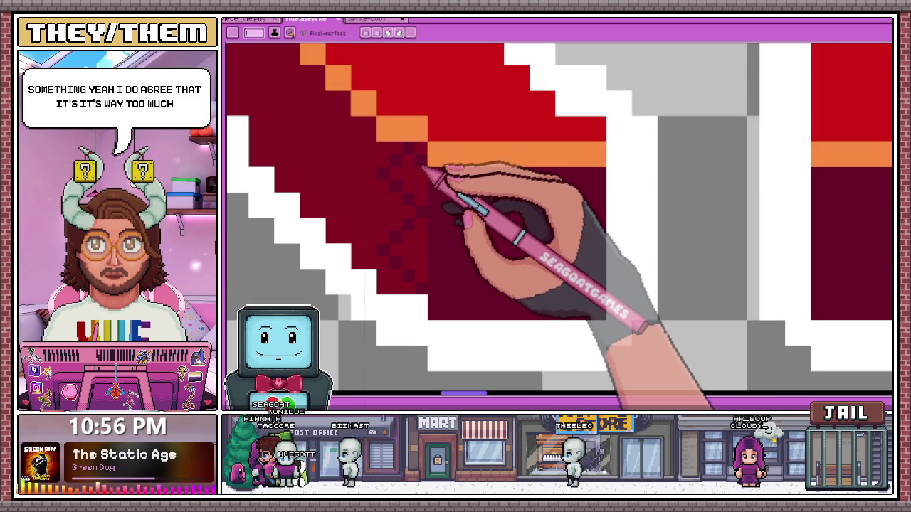
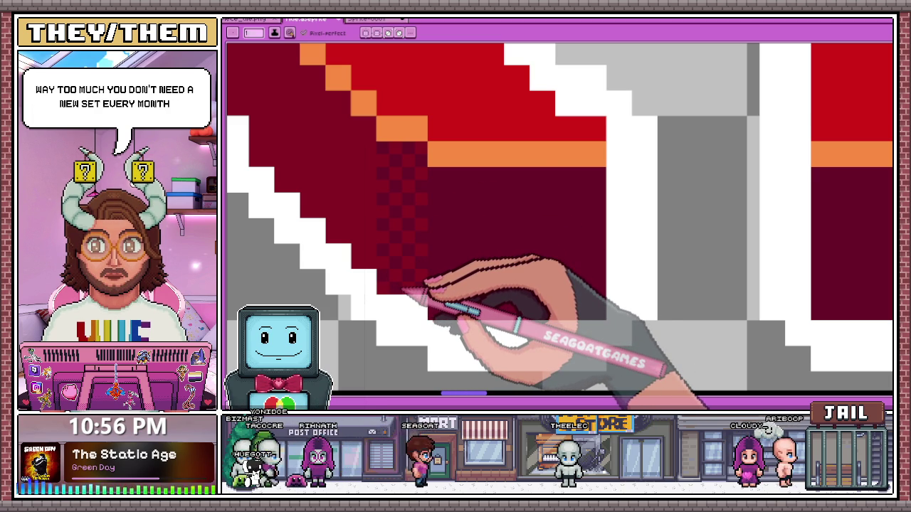
Paint dark checkered dither upward along the shadow edge of the red letter in CAN.
{"action": "scroll", "coordinate": [457, 264], "scroll_direction": "down", "scroll_amount": 2}
{"action": "scroll", "coordinate": [498, 264], "scroll_direction": "down", "scroll_amount": 2}
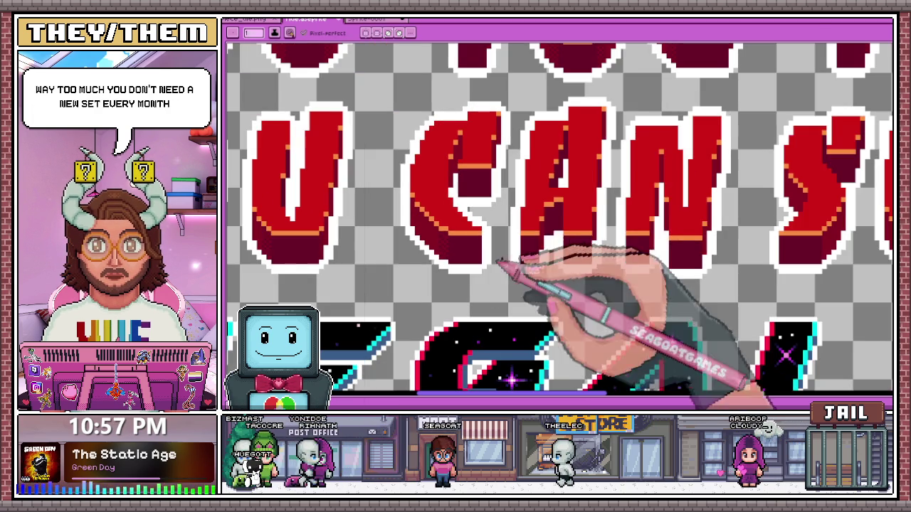
{"action": "scroll", "coordinate": [551, 242], "scroll_direction": "up", "scroll_amount": 3}
{"action": "scroll", "coordinate": [549, 264], "scroll_direction": "up", "scroll_amount": 1}
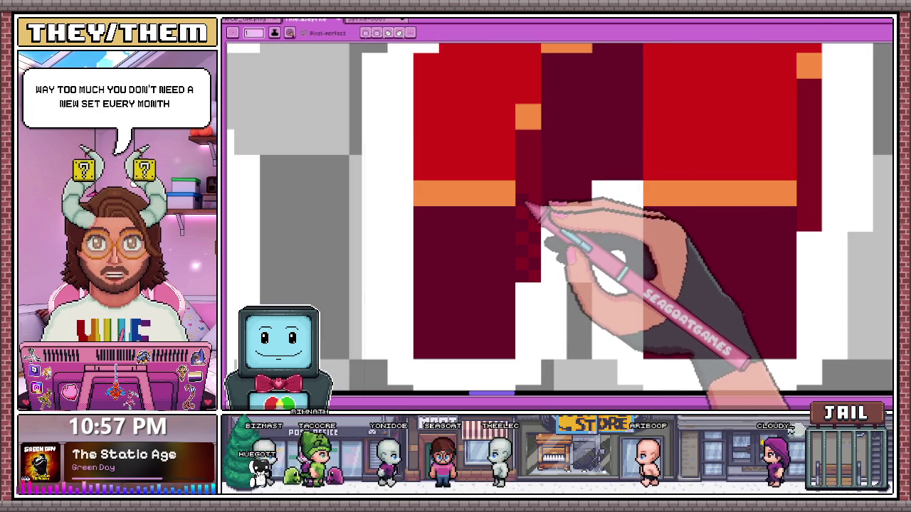
{"action": "left_click_drag", "start_coordinate": [549, 193], "coordinate": [526, 158]}
{"action": "scroll", "coordinate": [526, 158], "scroll_direction": "down", "scroll_amount": 1}
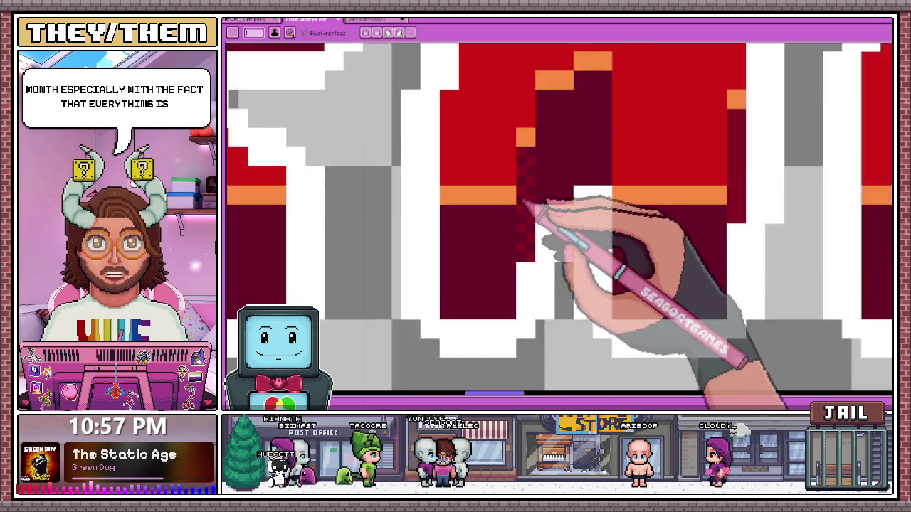
{"action": "scroll", "coordinate": [524, 204], "scroll_direction": "down", "scroll_amount": 2}
{"action": "scroll", "coordinate": [538, 173], "scroll_direction": "down", "scroll_amount": 2}
{"action": "scroll", "coordinate": [532, 219], "scroll_direction": "up", "scroll_amount": 1}
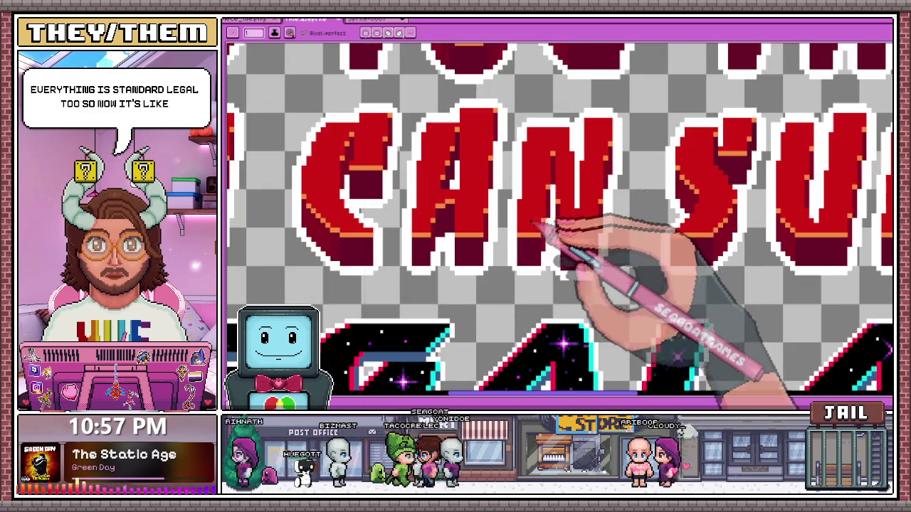
{"action": "scroll", "coordinate": [545, 234], "scroll_direction": "up", "scroll_amount": 2}
{"action": "scroll", "coordinate": [520, 264], "scroll_direction": "up", "scroll_amount": 1}
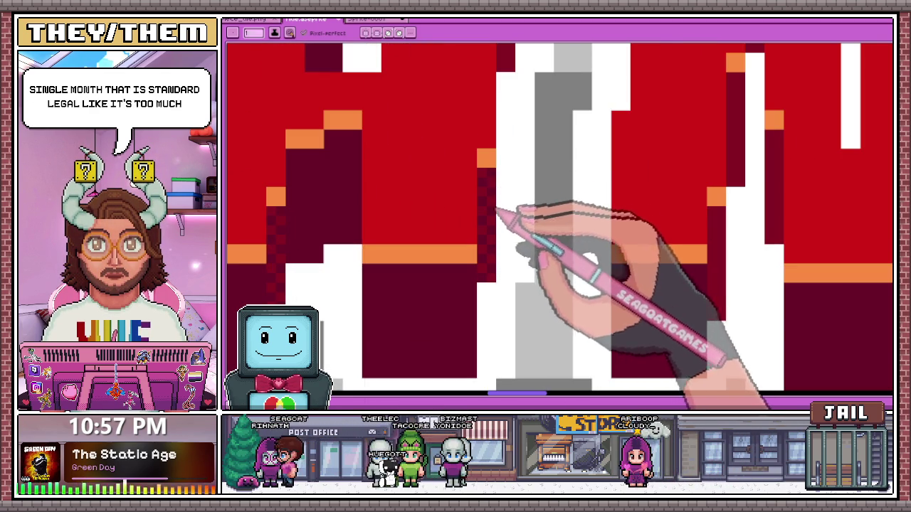
{"action": "scroll", "coordinate": [494, 235], "scroll_direction": "down", "scroll_amount": 3}
{"action": "scroll", "coordinate": [488, 167], "scroll_direction": "up", "scroll_amount": 1}
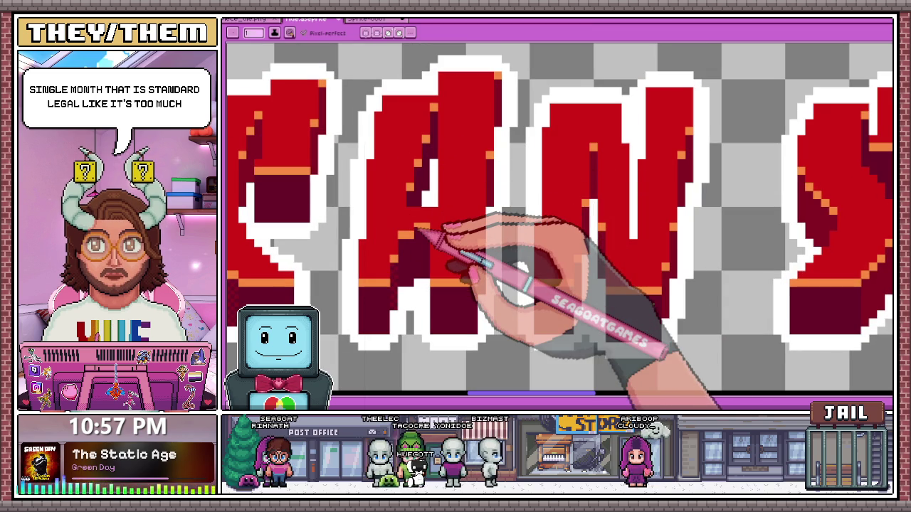
{"action": "scroll", "coordinate": [498, 264], "scroll_direction": "down", "scroll_amount": 3}
{"action": "scroll", "coordinate": [508, 284], "scroll_direction": "up", "scroll_amount": 3}
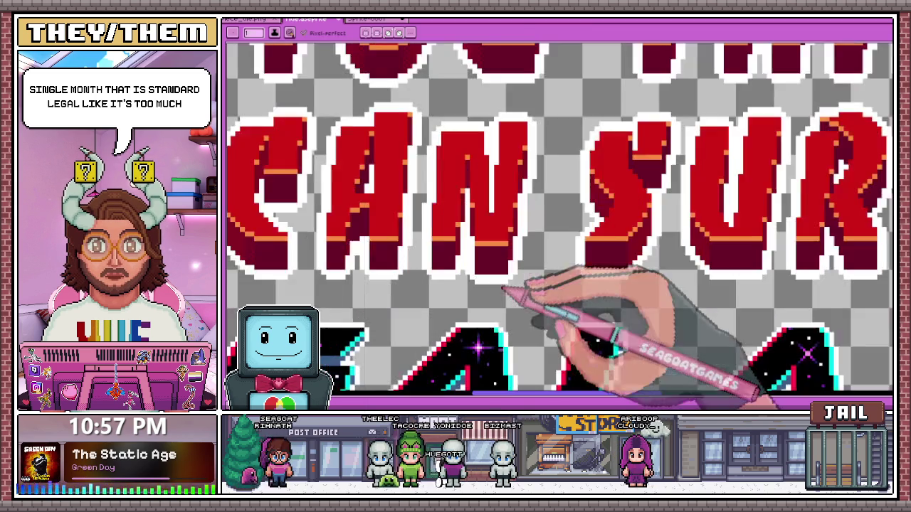
{"action": "scroll", "coordinate": [477, 242], "scroll_direction": "down", "scroll_amount": 1}
{"action": "scroll", "coordinate": [474, 245], "scroll_direction": "up", "scroll_amount": 2}
{"action": "scroll", "coordinate": [470, 246], "scroll_direction": "up", "scroll_amount": 1}
{"action": "scroll", "coordinate": [464, 249], "scroll_direction": "up", "scroll_amount": 1}
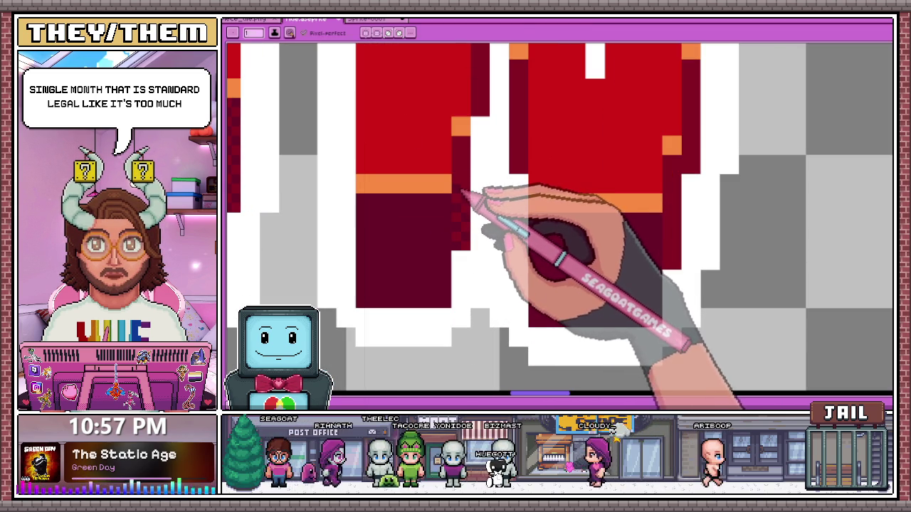
{"action": "scroll", "coordinate": [462, 158], "scroll_direction": "down", "scroll_amount": 3}
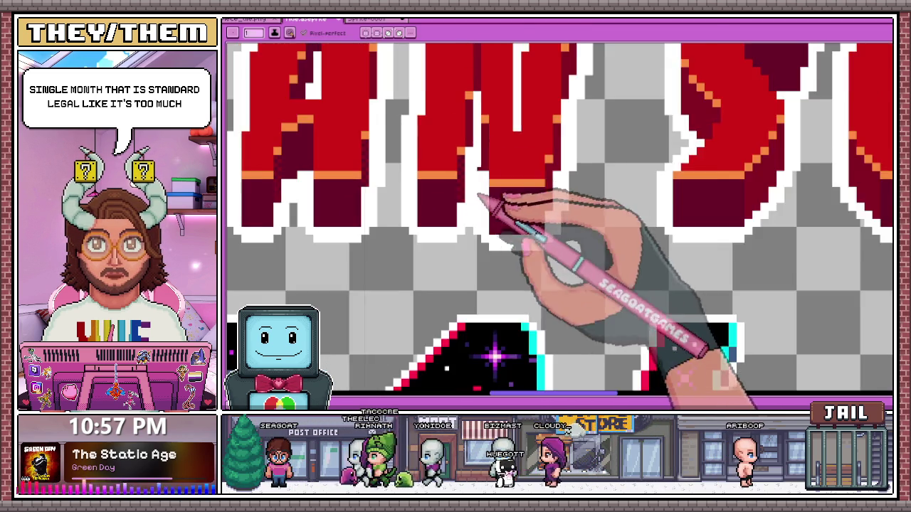
{"action": "scroll", "coordinate": [472, 203], "scroll_direction": "up", "scroll_amount": 2}
{"action": "scroll", "coordinate": [472, 121], "scroll_direction": "up", "scroll_amount": 1}
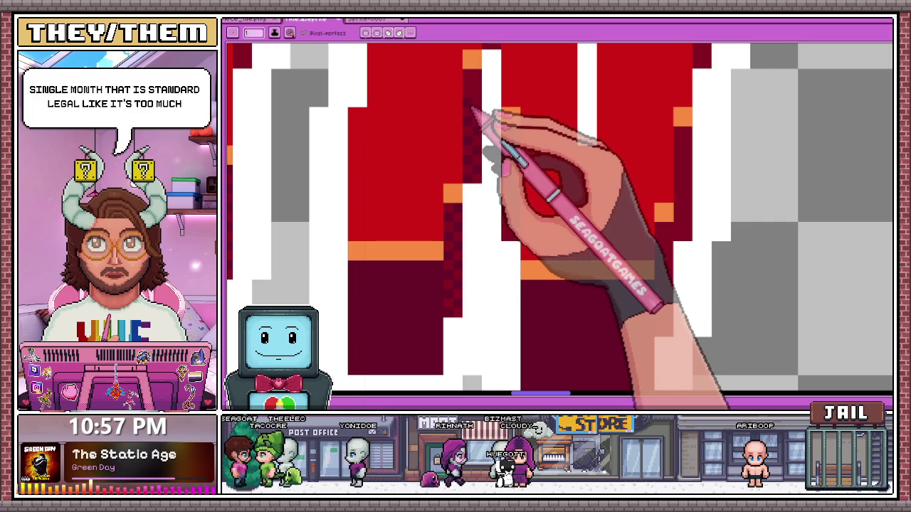
{"action": "scroll", "coordinate": [498, 135], "scroll_direction": "down", "scroll_amount": 3}
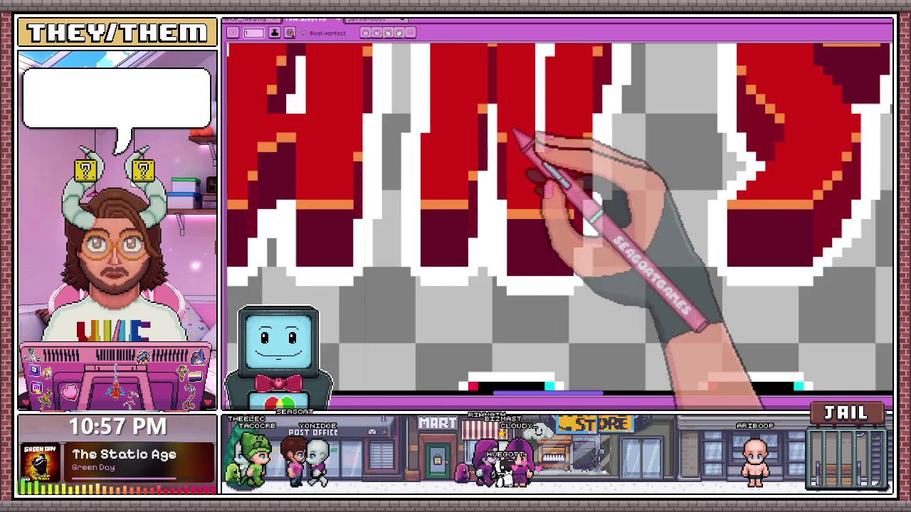
{"action": "scroll", "coordinate": [527, 149], "scroll_direction": "down", "scroll_amount": 1}
{"action": "scroll", "coordinate": [542, 175], "scroll_direction": "down", "scroll_amount": 2}
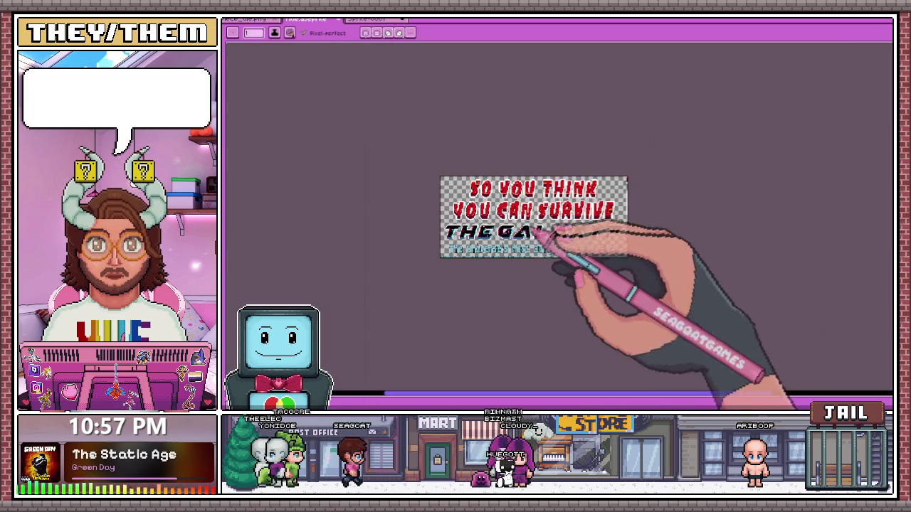
Place a single orange highlight pixel on the top corner of the red letter.
{"action": "scroll", "coordinate": [491, 207], "scroll_direction": "up", "scroll_amount": 1}
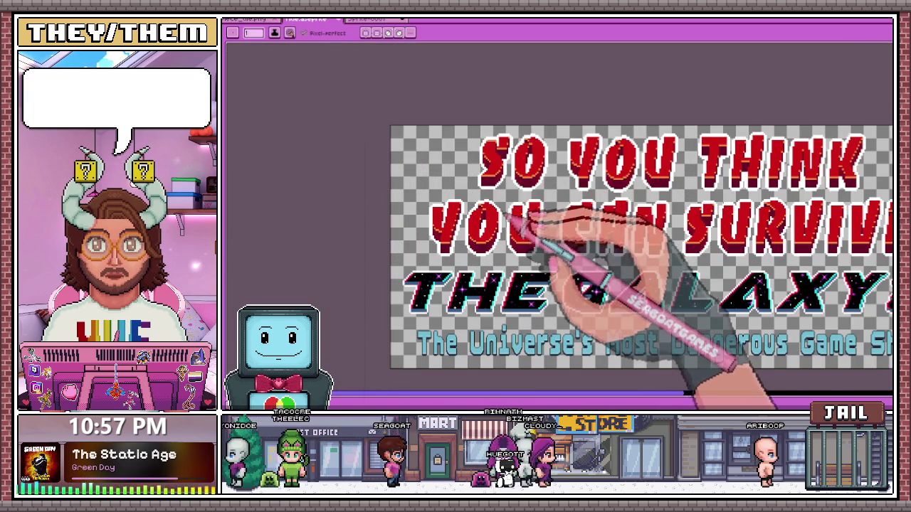
{"action": "scroll", "coordinate": [509, 215], "scroll_direction": "up", "scroll_amount": 2}
{"action": "scroll", "coordinate": [524, 163], "scroll_direction": "up", "scroll_amount": 2}
{"action": "scroll", "coordinate": [545, 173], "scroll_direction": "up", "scroll_amount": 1}
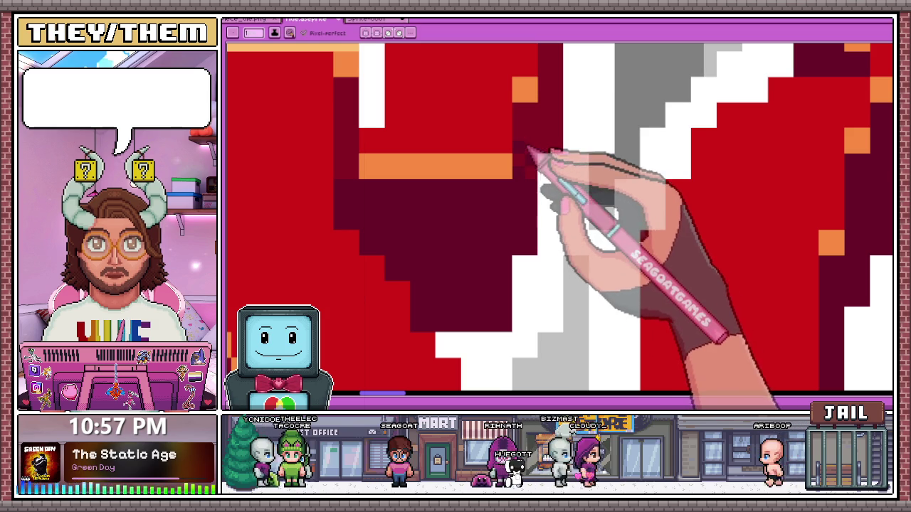
{"action": "scroll", "coordinate": [535, 119], "scroll_direction": "down", "scroll_amount": 2}
{"action": "scroll", "coordinate": [533, 146], "scroll_direction": "up", "scroll_amount": 1}
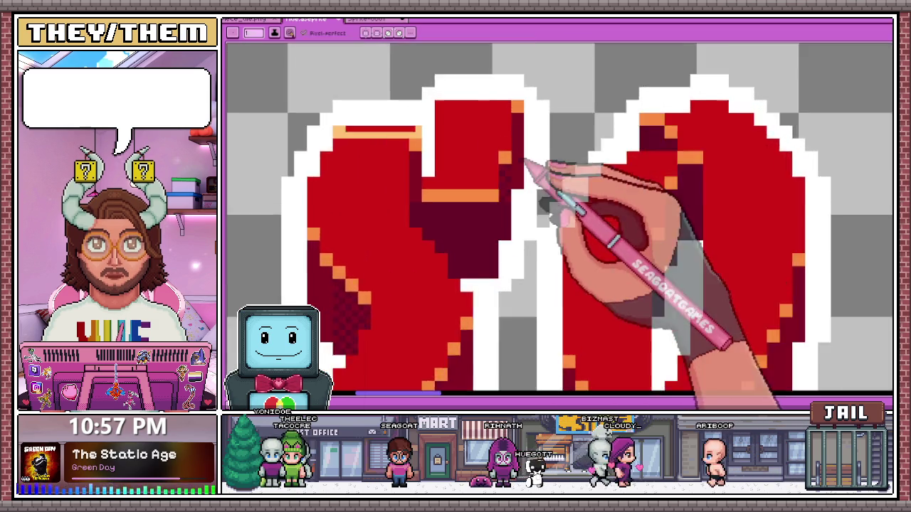
{"action": "scroll", "coordinate": [533, 159], "scroll_direction": "up", "scroll_amount": 1}
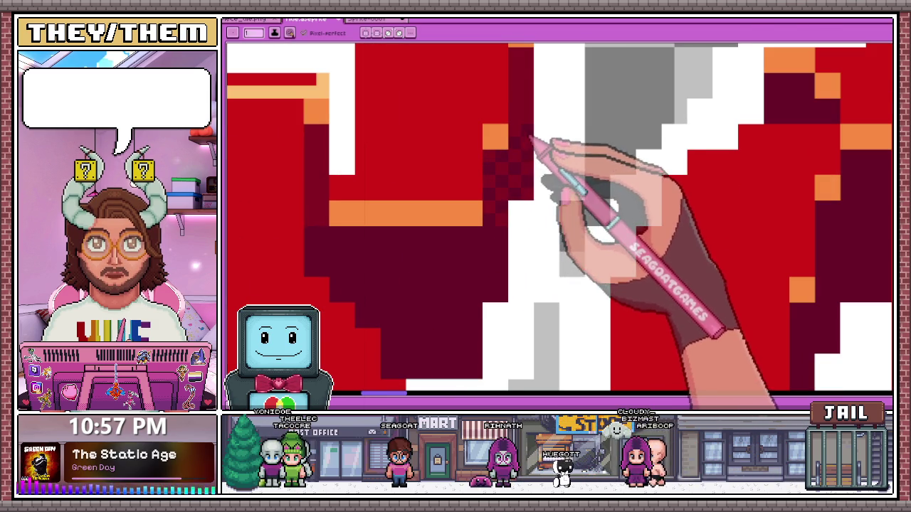
{"action": "scroll", "coordinate": [531, 132], "scroll_direction": "down", "scroll_amount": 1}
{"action": "scroll", "coordinate": [523, 153], "scroll_direction": "up", "scroll_amount": 2}
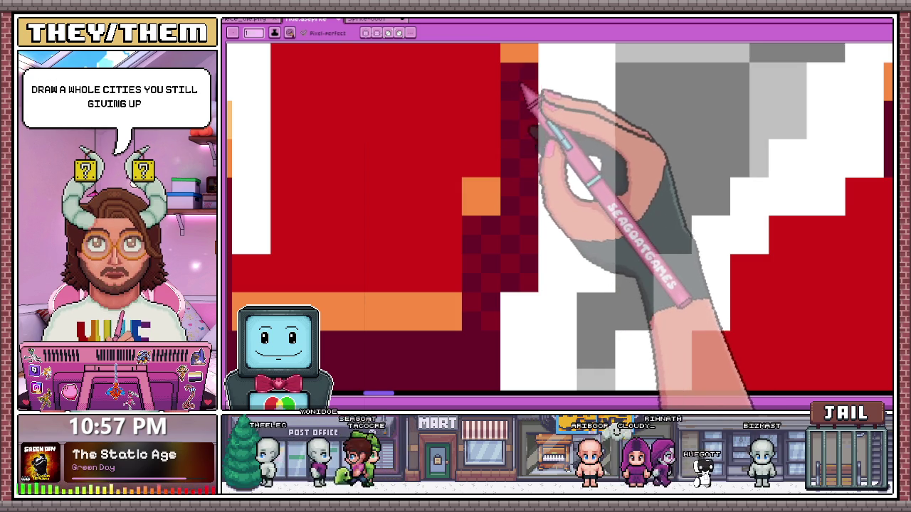
{"action": "scroll", "coordinate": [505, 128], "scroll_direction": "down", "scroll_amount": 1}
{"action": "scroll", "coordinate": [502, 130], "scroll_direction": "down", "scroll_amount": 2}
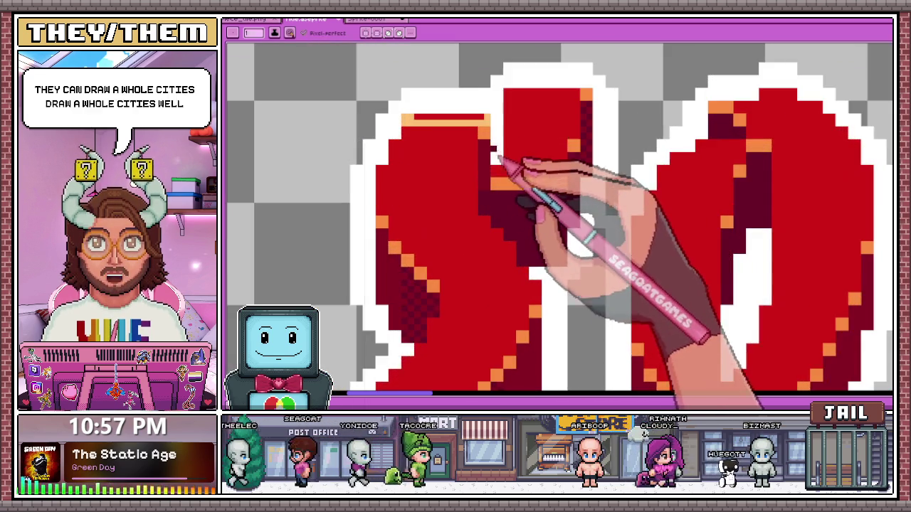
{"action": "scroll", "coordinate": [459, 175], "scroll_direction": "up", "scroll_amount": 1}
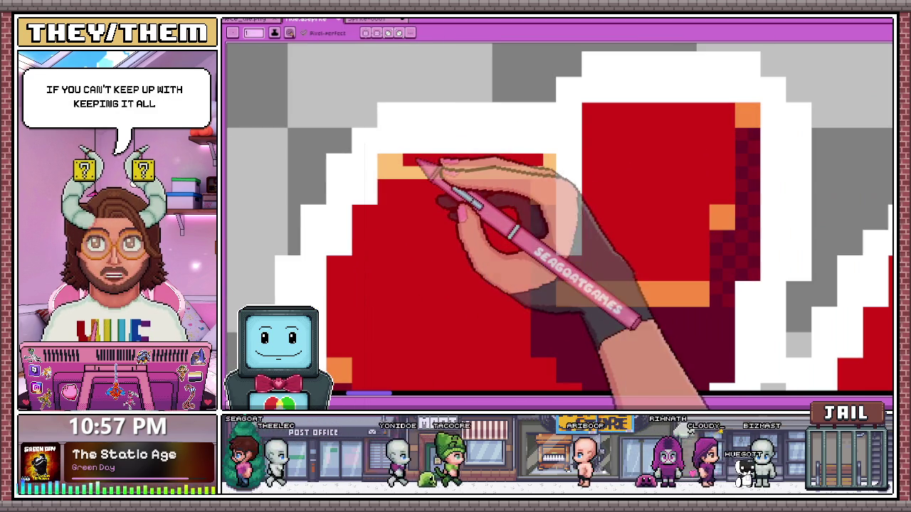
{"action": "left_click", "coordinate": [543, 191]}
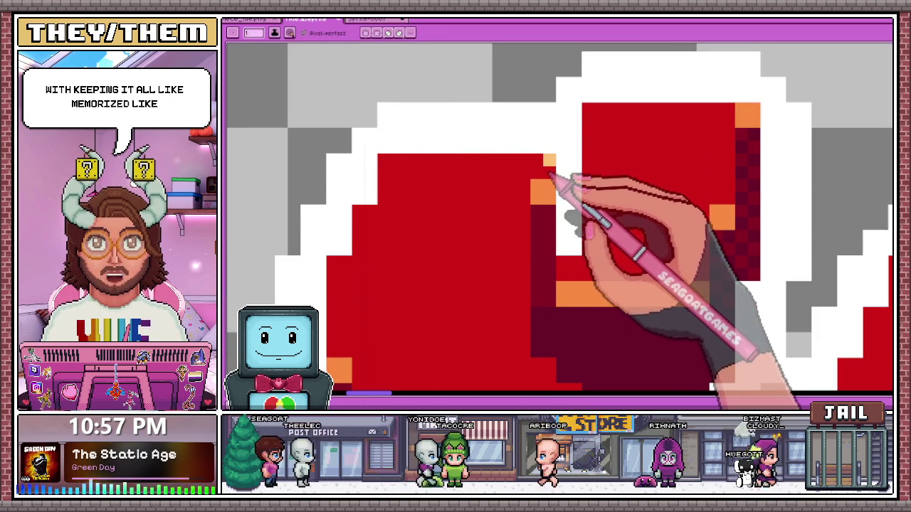
{"action": "scroll", "coordinate": [548, 165], "scroll_direction": "down", "scroll_amount": 2}
{"action": "scroll", "coordinate": [590, 178], "scroll_direction": "down", "scroll_amount": 1}
{"action": "scroll", "coordinate": [559, 193], "scroll_direction": "down", "scroll_amount": 1}
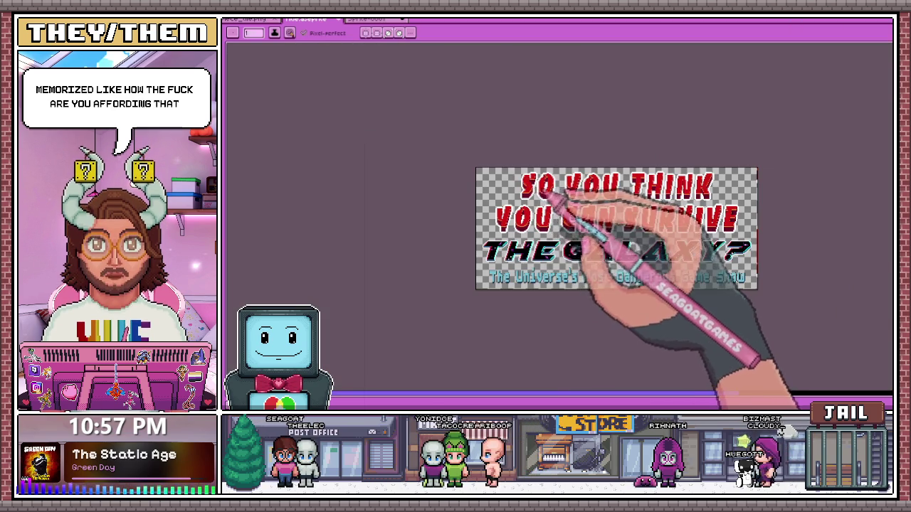
Eyedrop the dark red and paint a checkerboard dither down the letter's inner edge.
{"action": "scroll", "coordinate": [610, 224], "scroll_direction": "up", "scroll_amount": 2}
{"action": "scroll", "coordinate": [541, 168], "scroll_direction": "up", "scroll_amount": 2}
{"action": "scroll", "coordinate": [576, 197], "scroll_direction": "up", "scroll_amount": 2}
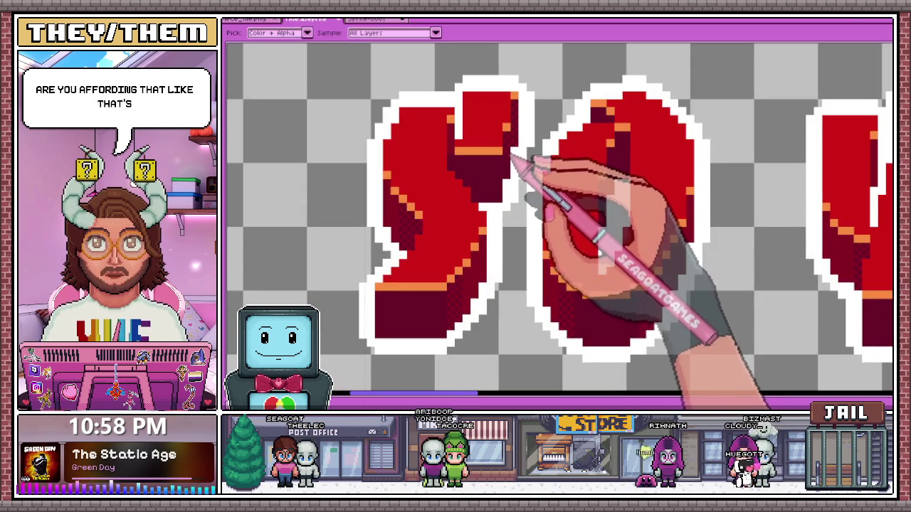
{"action": "scroll", "coordinate": [514, 158], "scroll_direction": "down", "scroll_amount": 1}
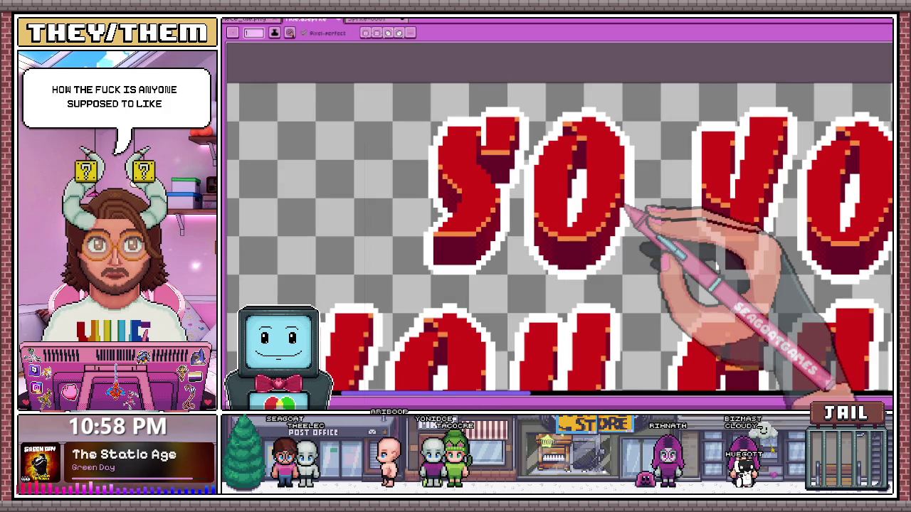
{"action": "scroll", "coordinate": [610, 173], "scroll_direction": "up", "scroll_amount": 1}
{"action": "scroll", "coordinate": [630, 275], "scroll_direction": "up", "scroll_amount": 2}
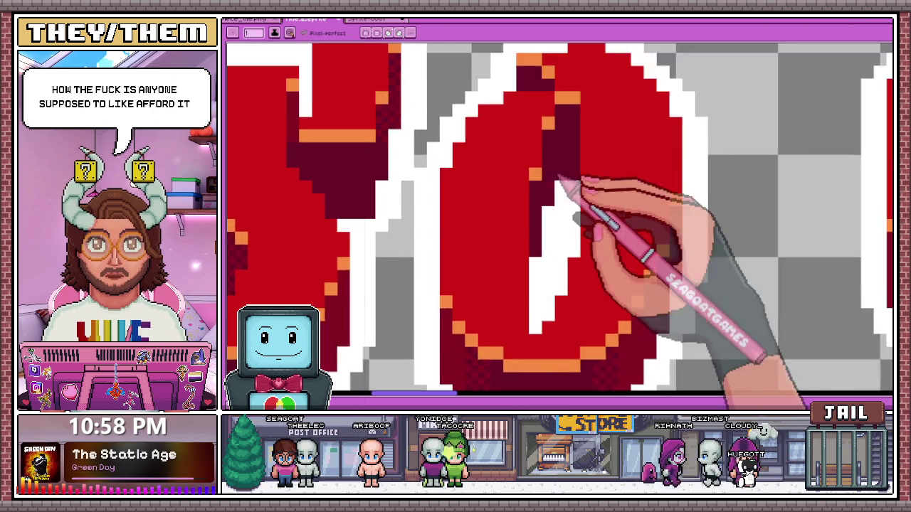
{"action": "scroll", "coordinate": [551, 188], "scroll_direction": "up", "scroll_amount": 1}
{"action": "scroll", "coordinate": [539, 206], "scroll_direction": "up", "scroll_amount": 1}
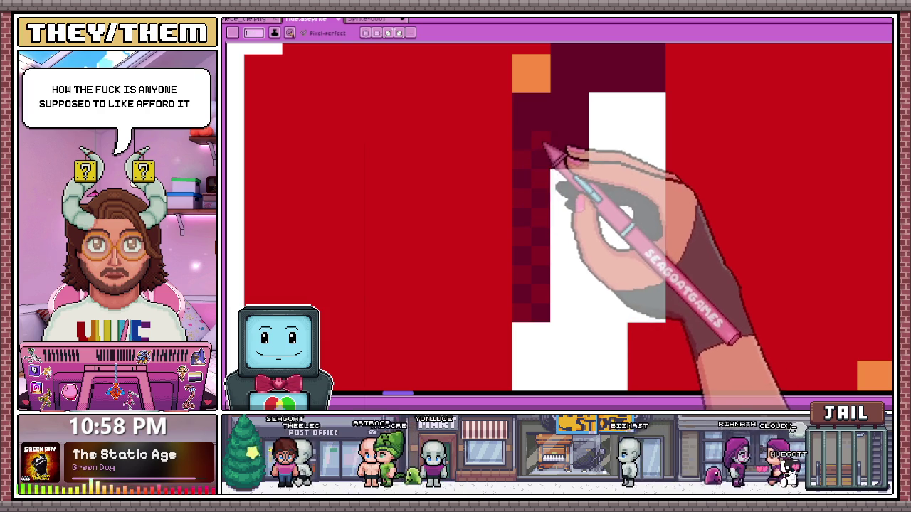
{"action": "scroll", "coordinate": [535, 143], "scroll_direction": "down", "scroll_amount": 2}
{"action": "scroll", "coordinate": [544, 182], "scroll_direction": "up", "scroll_amount": 1}
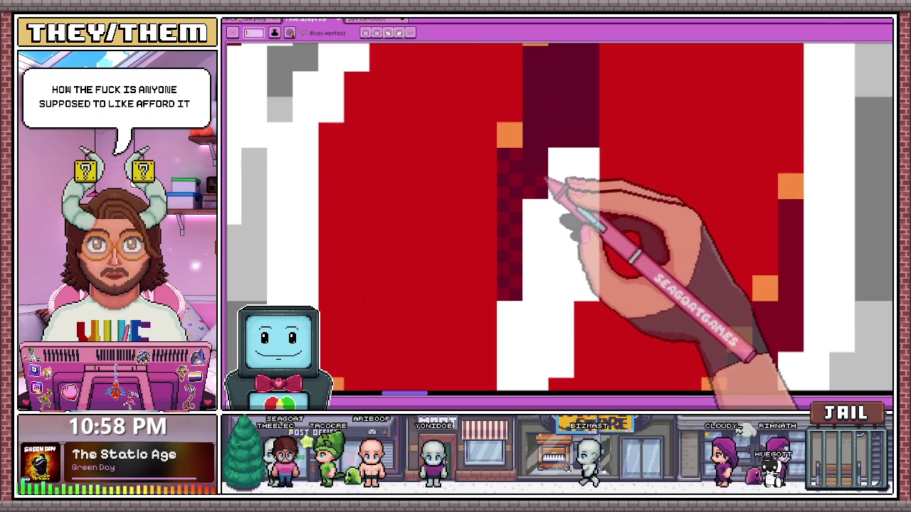
{"action": "scroll", "coordinate": [539, 173], "scroll_direction": "down", "scroll_amount": 1}
{"action": "scroll", "coordinate": [533, 187], "scroll_direction": "up", "scroll_amount": 1}
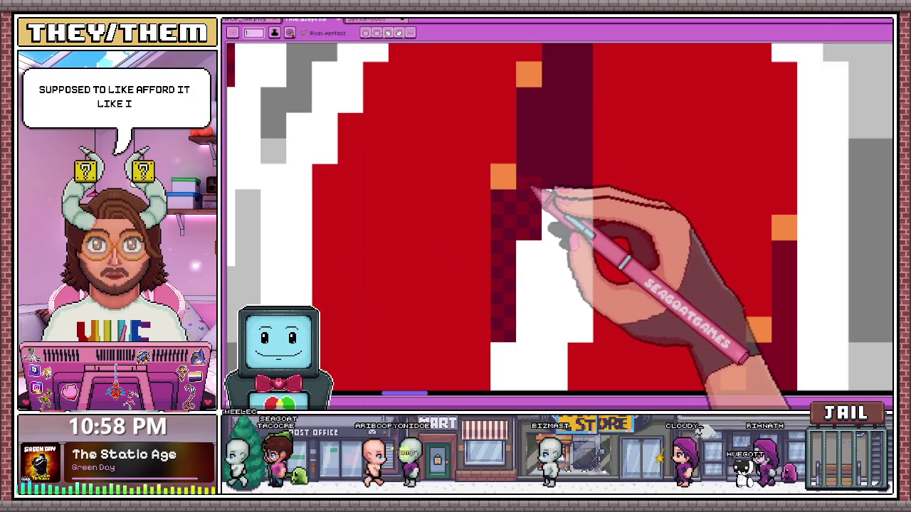
{"action": "key", "text": "alt"}
{"action": "left_click_drag", "start_coordinate": [532, 142], "coordinate": [534, 118]}
Pick another colour from the existing letter pixels and return to the pencil.
{"action": "scroll", "coordinate": [523, 155], "scroll_direction": "down", "scroll_amount": 3}
{"action": "scroll", "coordinate": [491, 178], "scroll_direction": "down", "scroll_amount": 1}
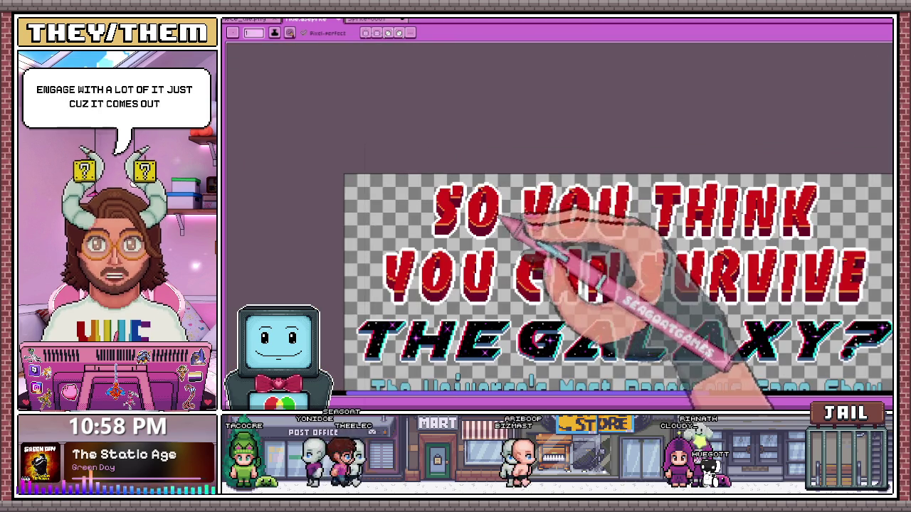
{"action": "scroll", "coordinate": [471, 163], "scroll_direction": "up", "scroll_amount": 2}
{"action": "scroll", "coordinate": [545, 224], "scroll_direction": "up", "scroll_amount": 2}
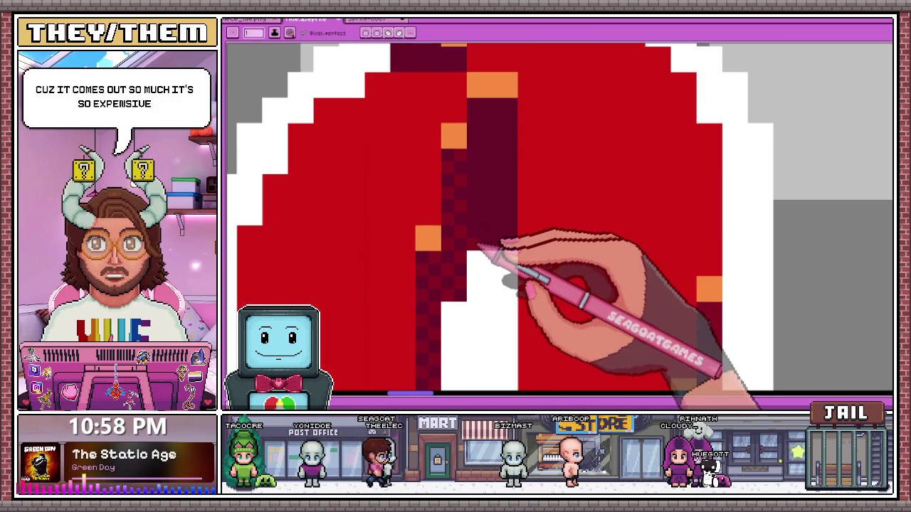
{"action": "scroll", "coordinate": [484, 238], "scroll_direction": "down", "scroll_amount": 2}
{"action": "scroll", "coordinate": [483, 238], "scroll_direction": "down", "scroll_amount": 1}
{"action": "scroll", "coordinate": [505, 261], "scroll_direction": "down", "scroll_amount": 1}
{"action": "scroll", "coordinate": [493, 163], "scroll_direction": "down", "scroll_amount": 1}
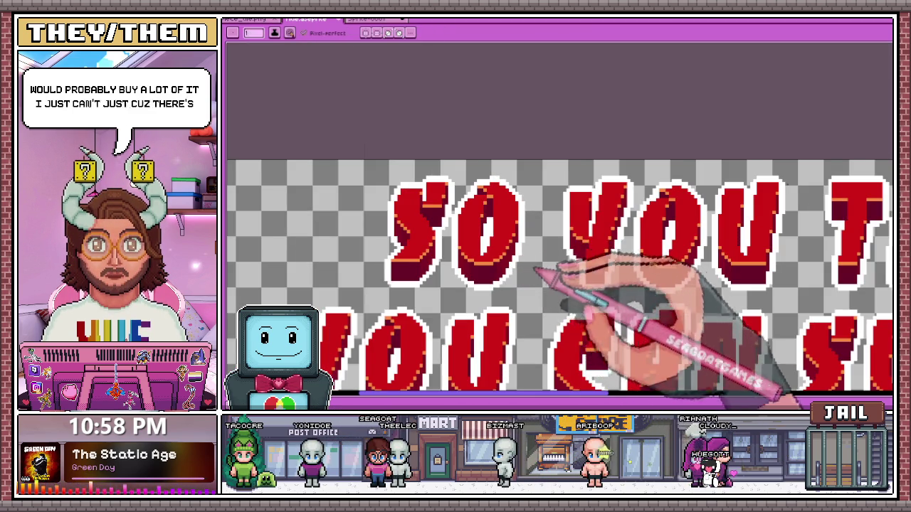
{"action": "scroll", "coordinate": [535, 270], "scroll_direction": "up", "scroll_amount": 2}
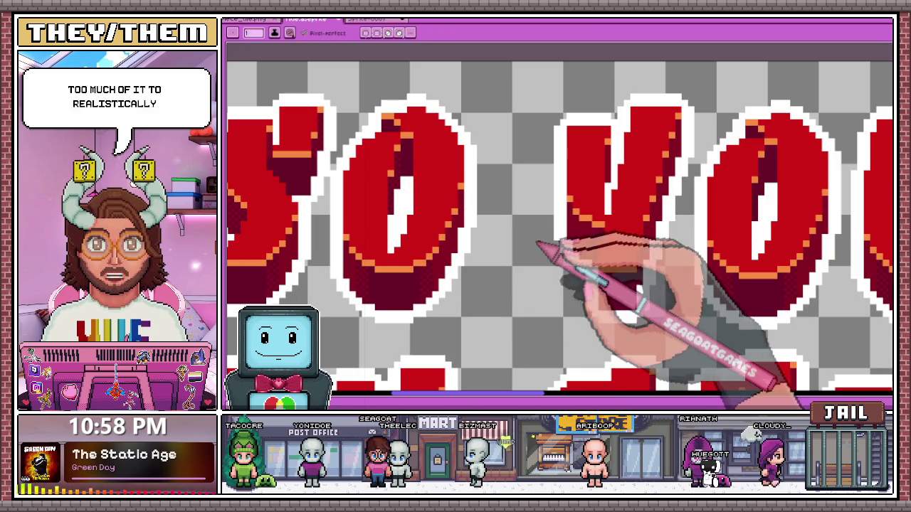
{"action": "scroll", "coordinate": [598, 228], "scroll_direction": "down", "scroll_amount": 1}
{"action": "scroll", "coordinate": [609, 234], "scroll_direction": "up", "scroll_amount": 1}
{"action": "scroll", "coordinate": [574, 249], "scroll_direction": "down", "scroll_amount": 2}
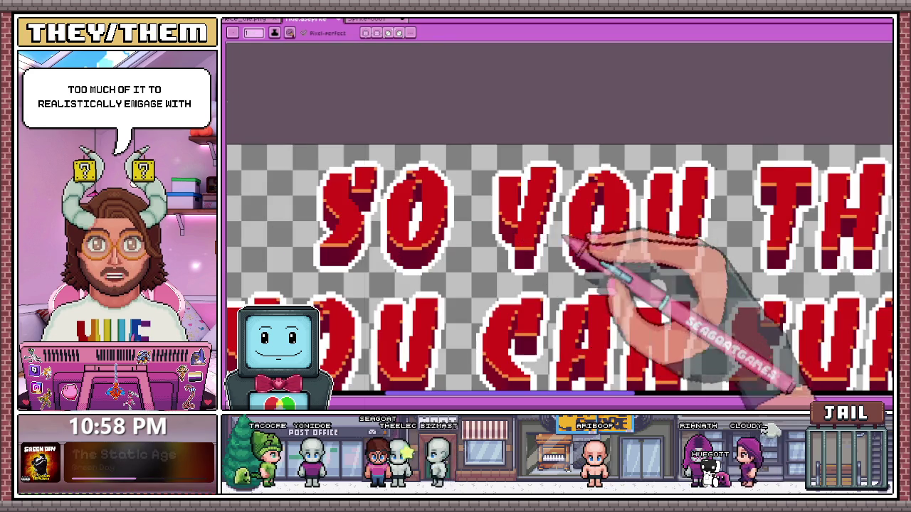
{"action": "scroll", "coordinate": [559, 232], "scroll_direction": "up", "scroll_amount": 1}
{"action": "scroll", "coordinate": [558, 232], "scroll_direction": "up", "scroll_amount": 1}
{"action": "scroll", "coordinate": [545, 193], "scroll_direction": "up", "scroll_amount": 2}
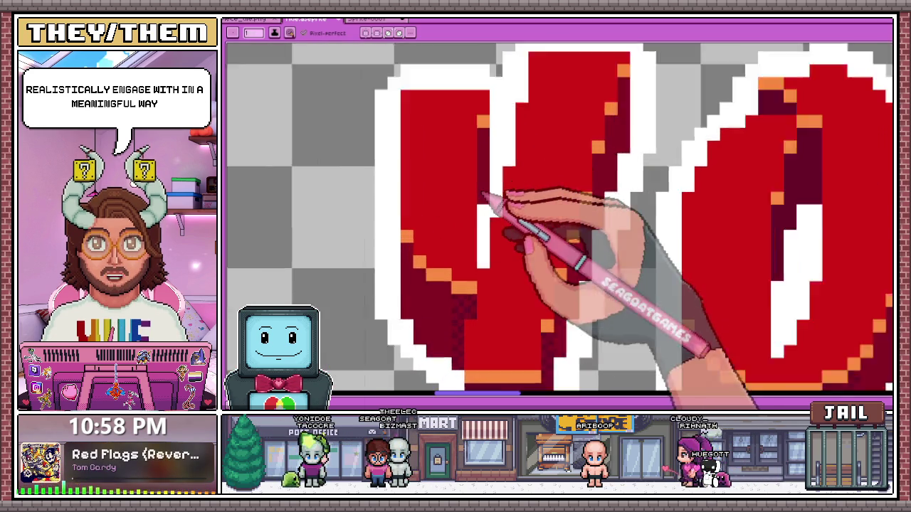
{"action": "key", "text": "i"}
{"action": "key", "text": "b"}
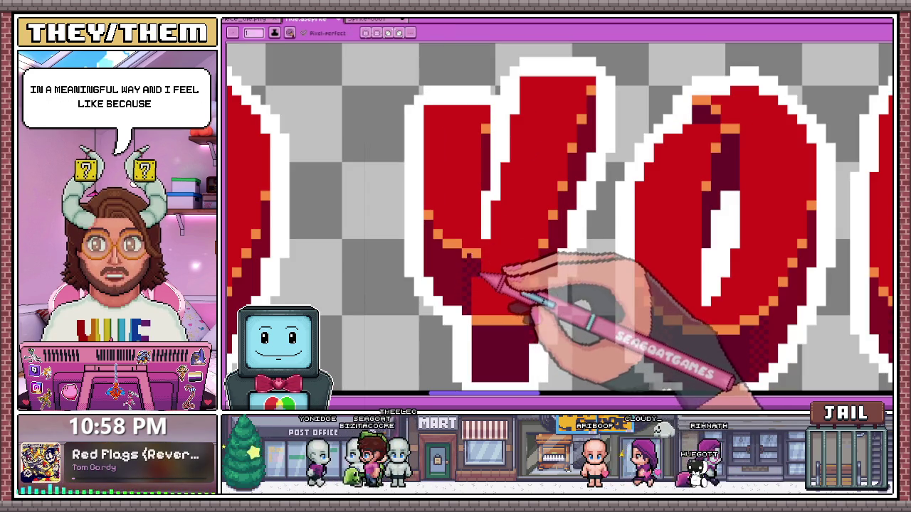
{"action": "scroll", "coordinate": [496, 187], "scroll_direction": "up", "scroll_amount": 1}
{"action": "scroll", "coordinate": [496, 199], "scroll_direction": "down", "scroll_amount": 2}
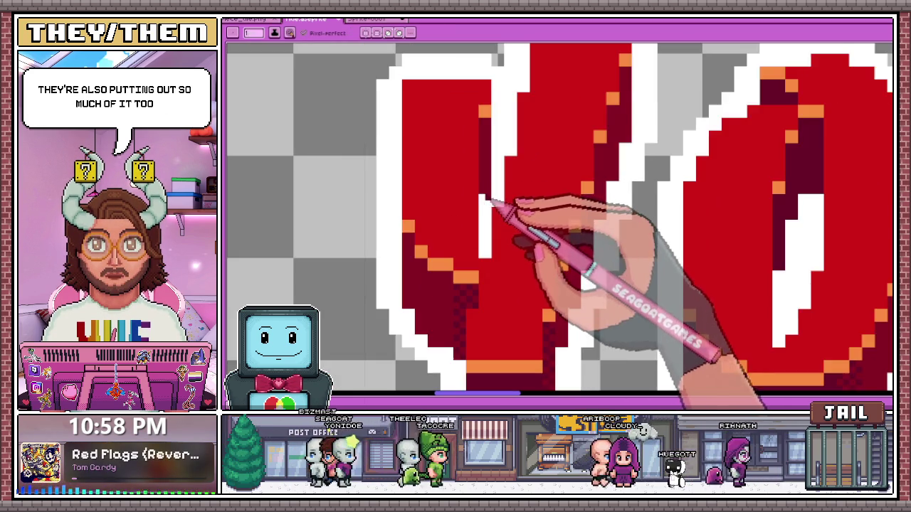
{"action": "scroll", "coordinate": [491, 202], "scroll_direction": "down", "scroll_amount": 1}
{"action": "scroll", "coordinate": [498, 208], "scroll_direction": "up", "scroll_amount": 3}
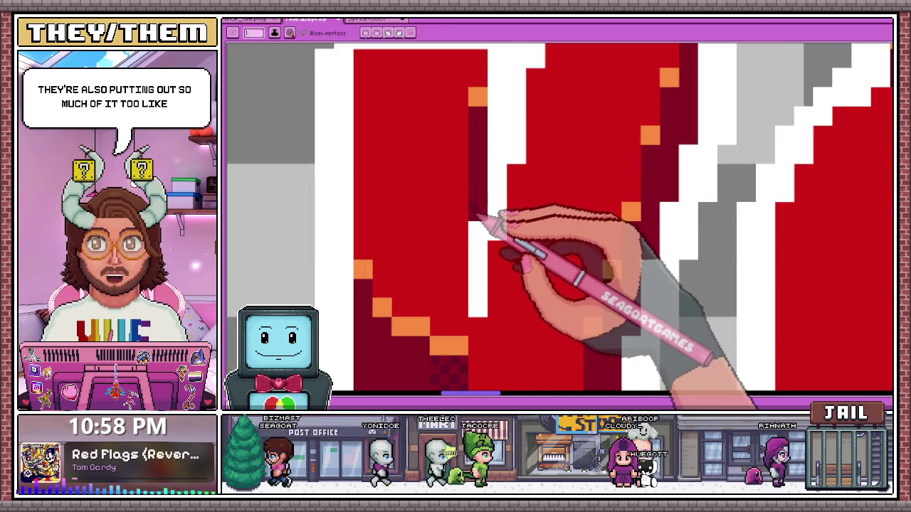
{"action": "scroll", "coordinate": [491, 177], "scroll_direction": "down", "scroll_amount": 2}
{"action": "scroll", "coordinate": [496, 165], "scroll_direction": "down", "scroll_amount": 1}
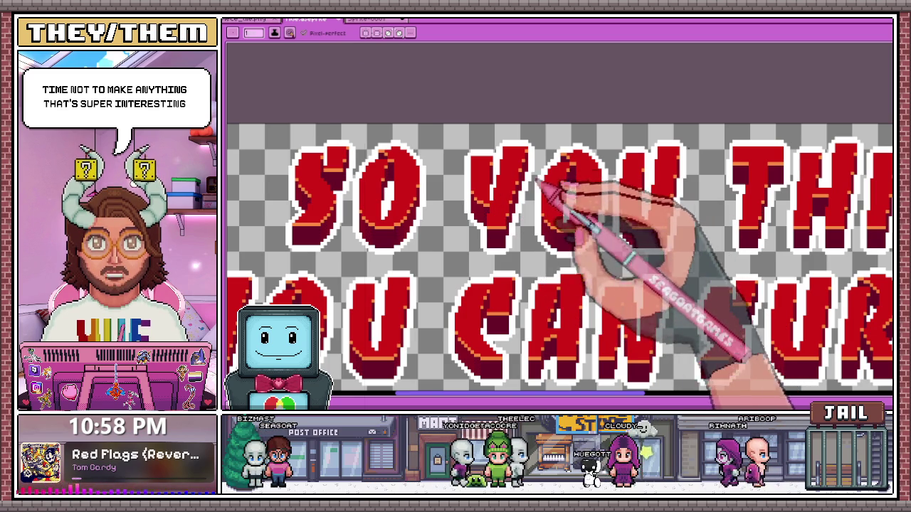
{"action": "scroll", "coordinate": [382, 187], "scroll_direction": "up", "scroll_amount": 1}
{"action": "scroll", "coordinate": [325, 179], "scroll_direction": "up", "scroll_amount": 1}
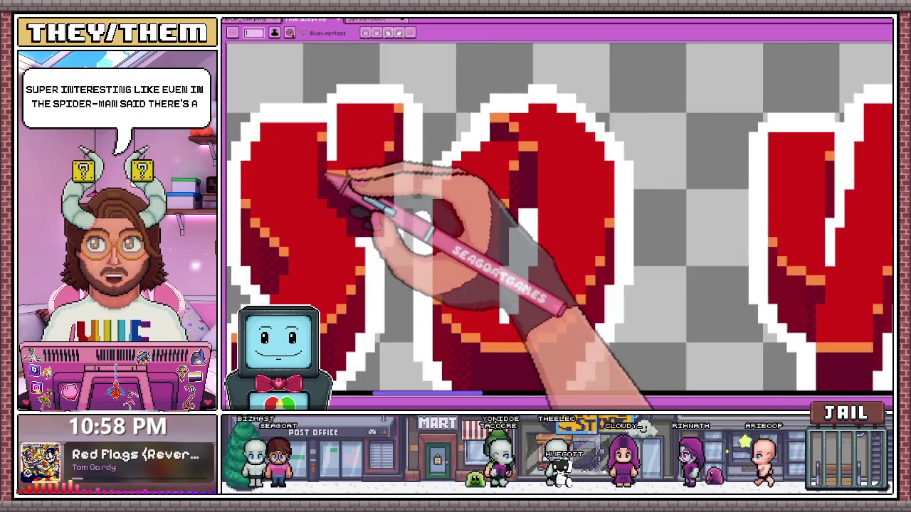
{"action": "scroll", "coordinate": [327, 174], "scroll_direction": "up", "scroll_amount": 2}
{"action": "scroll", "coordinate": [335, 177], "scroll_direction": "down", "scroll_amount": 1}
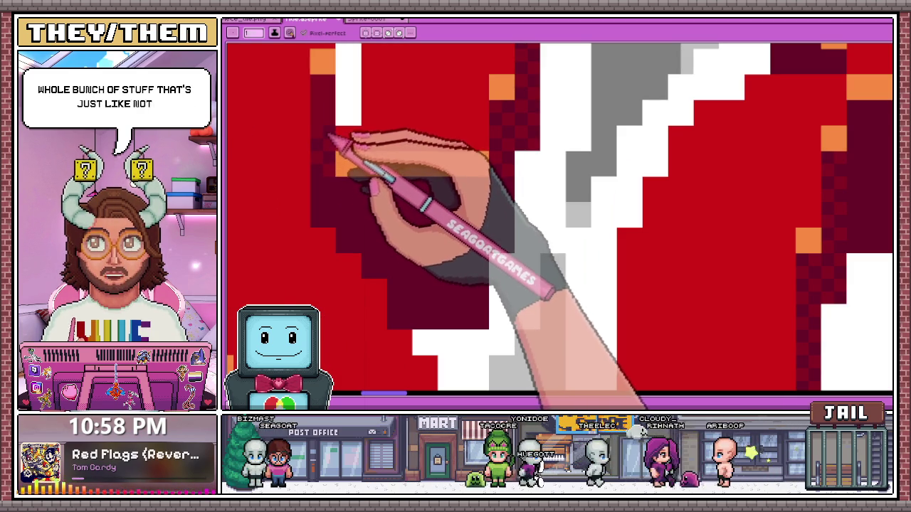
{"action": "scroll", "coordinate": [406, 106], "scroll_direction": "down", "scroll_amount": 1}
{"action": "scroll", "coordinate": [406, 106], "scroll_direction": "down", "scroll_amount": 2}
{"action": "scroll", "coordinate": [471, 203], "scroll_direction": "down", "scroll_amount": 2}
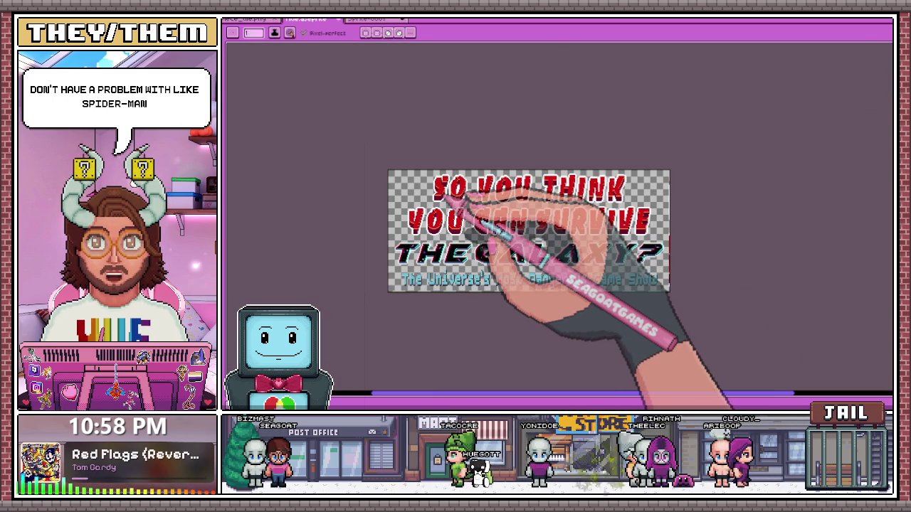
Extend the orange highlight row horizontally across the top of the letter.
{"action": "scroll", "coordinate": [457, 173], "scroll_direction": "up", "scroll_amount": 3}
{"action": "scroll", "coordinate": [406, 248], "scroll_direction": "up", "scroll_amount": 1}
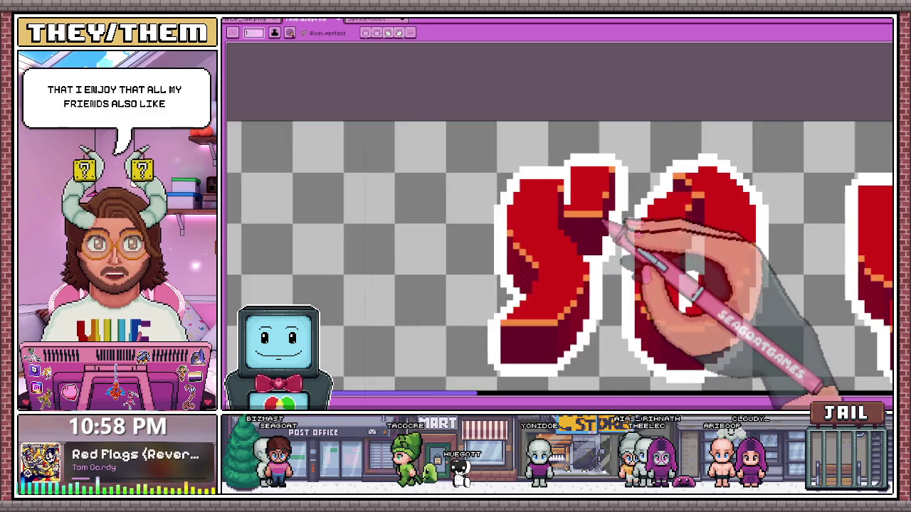
{"action": "scroll", "coordinate": [624, 238], "scroll_direction": "up", "scroll_amount": 1}
{"action": "scroll", "coordinate": [488, 183], "scroll_direction": "down", "scroll_amount": 1}
{"action": "scroll", "coordinate": [498, 193], "scroll_direction": "down", "scroll_amount": 2}
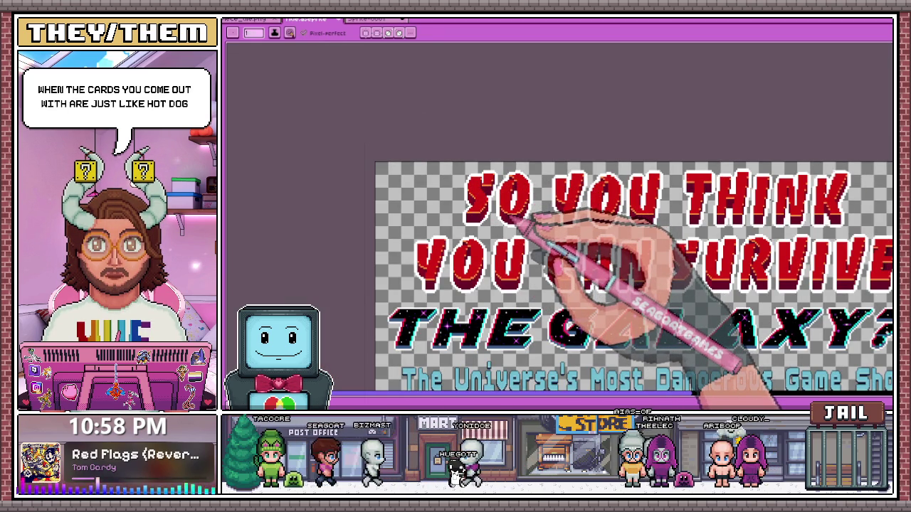
{"action": "scroll", "coordinate": [530, 213], "scroll_direction": "up", "scroll_amount": 3}
{"action": "scroll", "coordinate": [470, 196], "scroll_direction": "up", "scroll_amount": 2}
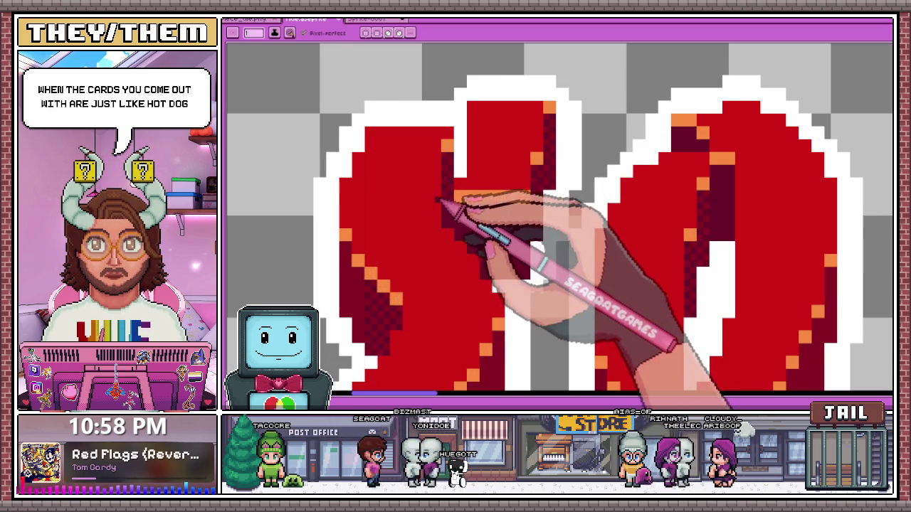
{"action": "left_click_drag", "start_coordinate": [466, 198], "coordinate": [526, 197]}
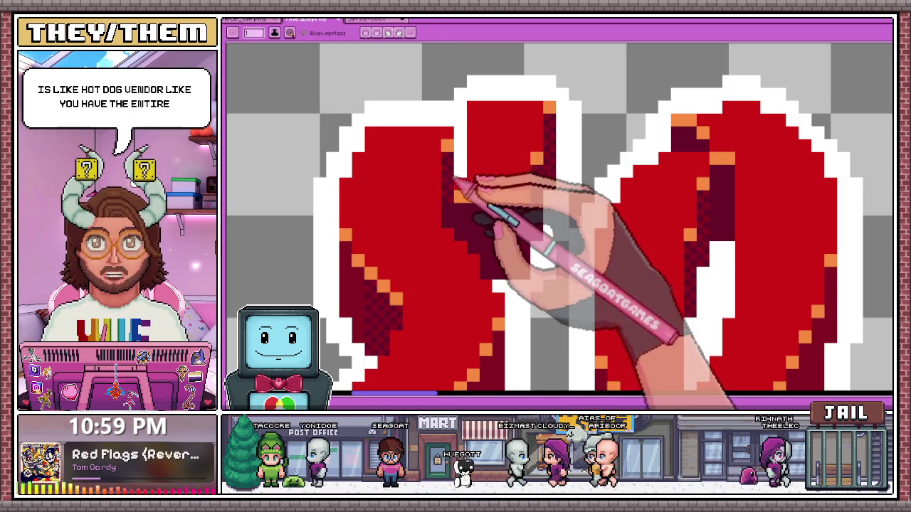
Sample colours from the red letter artwork with the Alt eyedropper.
{"action": "scroll", "coordinate": [447, 191], "scroll_direction": "up", "scroll_amount": 1}
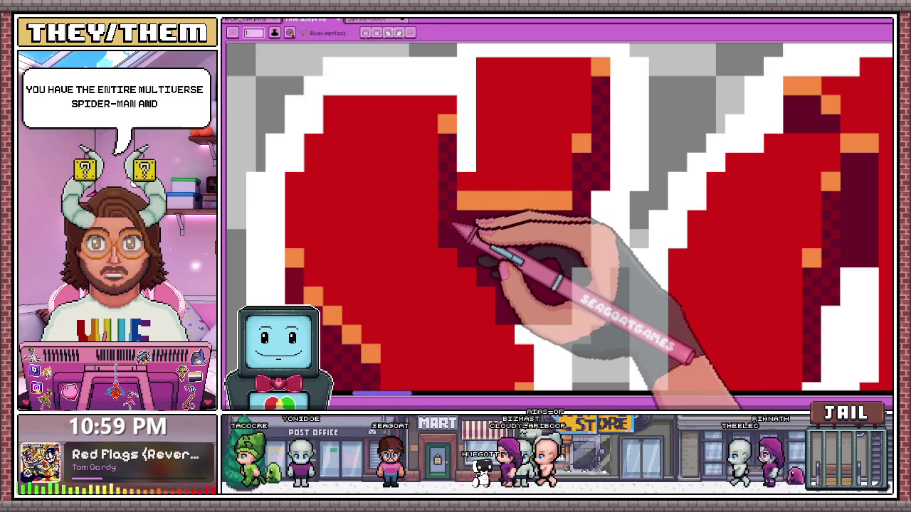
{"action": "key", "text": "alt"}
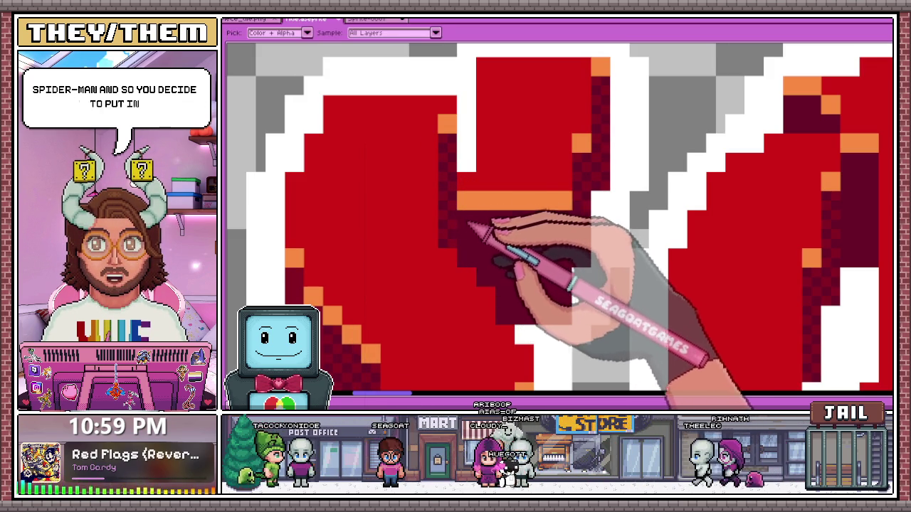
{"action": "scroll", "coordinate": [469, 227], "scroll_direction": "down", "scroll_amount": 2}
{"action": "scroll", "coordinate": [469, 227], "scroll_direction": "down", "scroll_amount": 2}
{"action": "scroll", "coordinate": [534, 228], "scroll_direction": "up", "scroll_amount": 3}
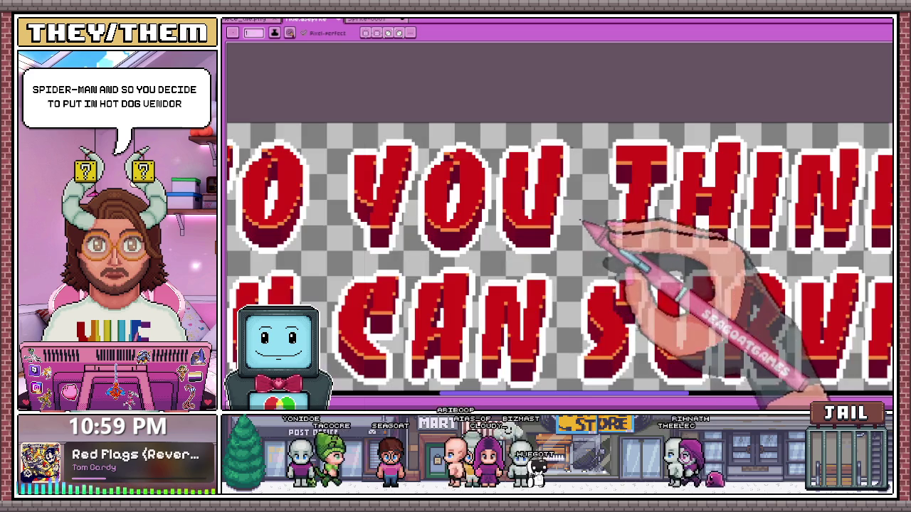
{"action": "scroll", "coordinate": [458, 163], "scroll_direction": "up", "scroll_amount": 2}
{"action": "scroll", "coordinate": [471, 162], "scroll_direction": "up", "scroll_amount": 1}
{"action": "key", "text": "alt"}
{"action": "scroll", "coordinate": [490, 284], "scroll_direction": "down", "scroll_amount": 2}
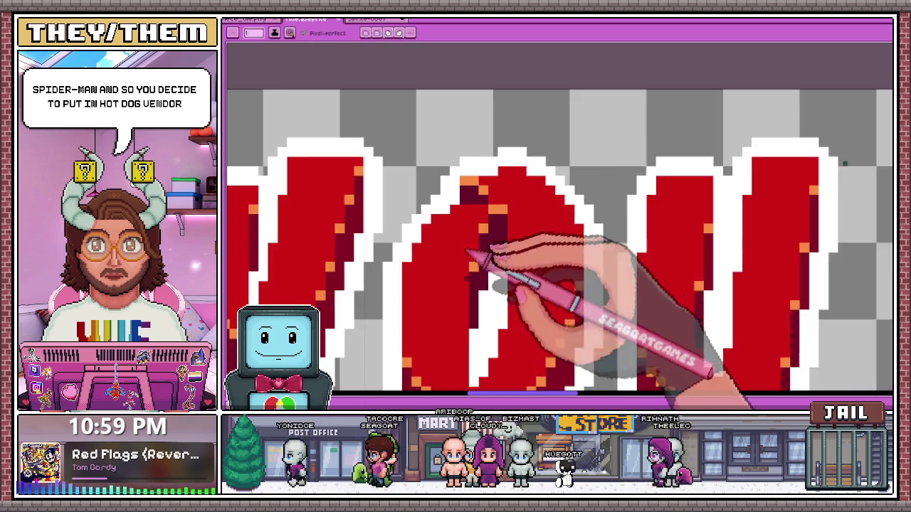
{"action": "scroll", "coordinate": [469, 320], "scroll_direction": "down", "scroll_amount": 1}
{"action": "scroll", "coordinate": [458, 370], "scroll_direction": "up", "scroll_amount": 1}
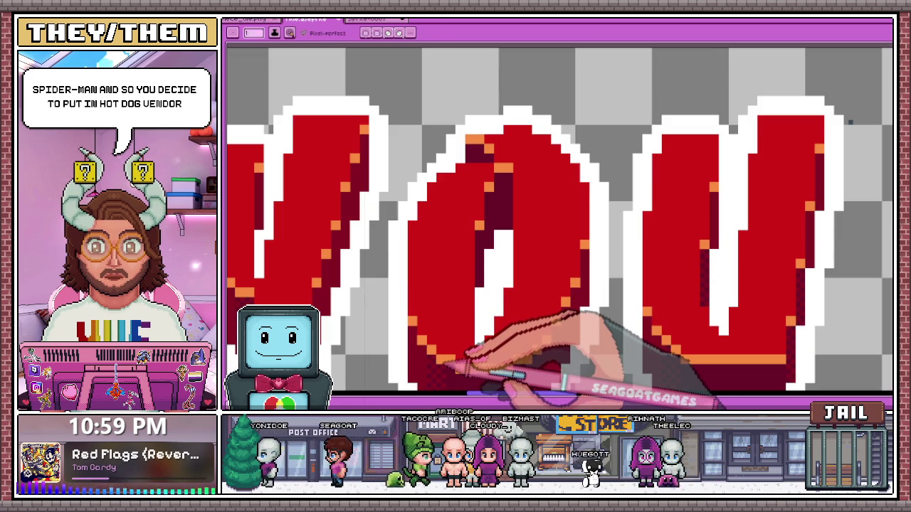
{"action": "scroll", "coordinate": [452, 306], "scroll_direction": "down", "scroll_amount": 2}
{"action": "scroll", "coordinate": [505, 252], "scroll_direction": "down", "scroll_amount": 2}
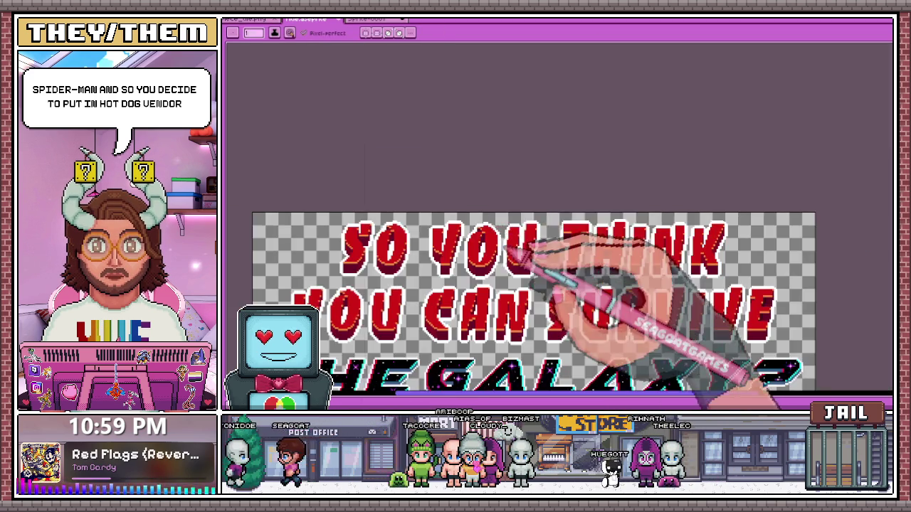
Add dark-red dither pixels beside the orange highlight at the top of the stripe.
{"action": "scroll", "coordinate": [541, 228], "scroll_direction": "up", "scroll_amount": 2}
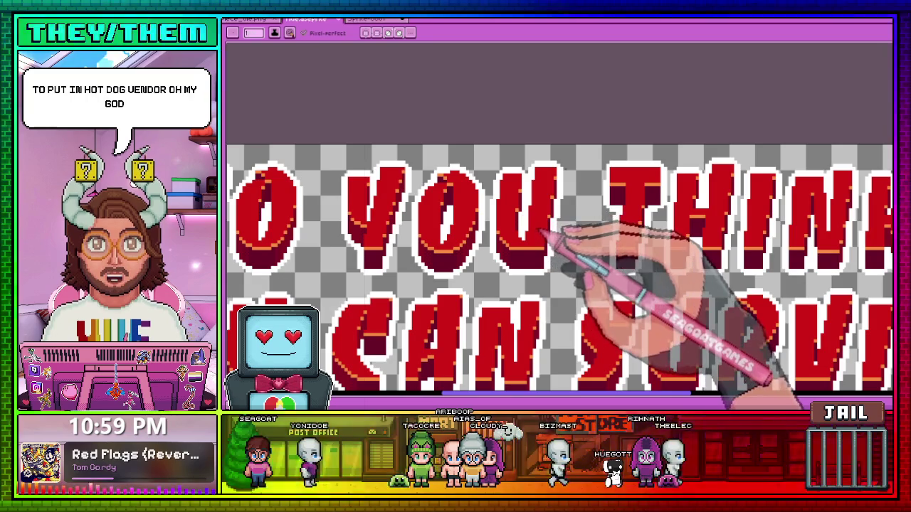
{"action": "scroll", "coordinate": [559, 214], "scroll_direction": "up", "scroll_amount": 2}
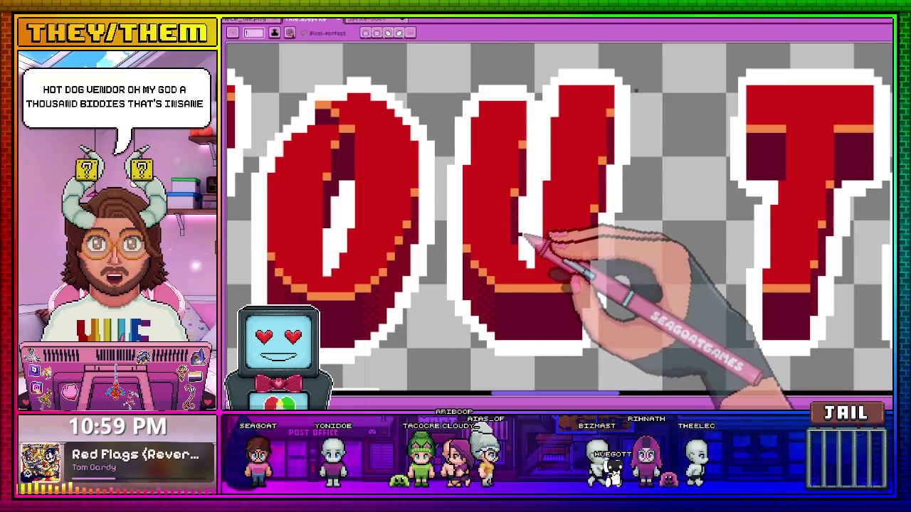
{"action": "scroll", "coordinate": [533, 223], "scroll_direction": "up", "scroll_amount": 3}
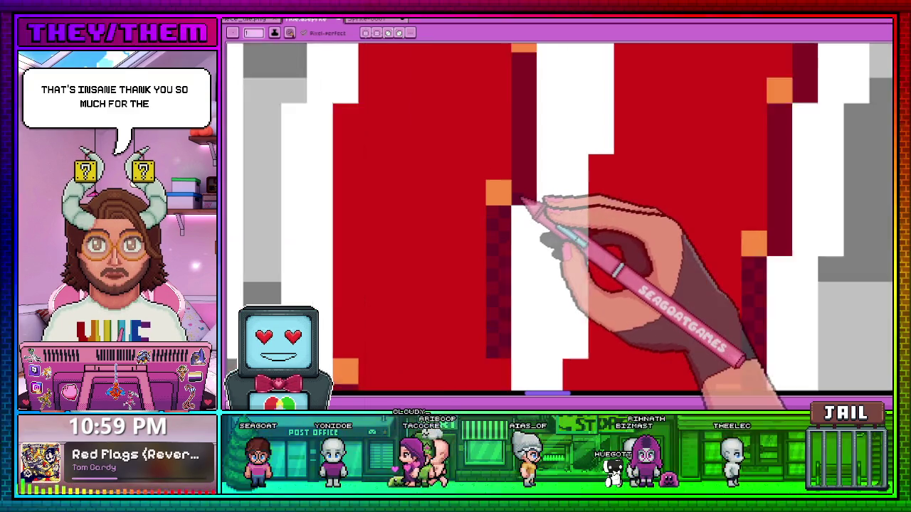
{"action": "scroll", "coordinate": [534, 206], "scroll_direction": "up", "scroll_amount": 1}
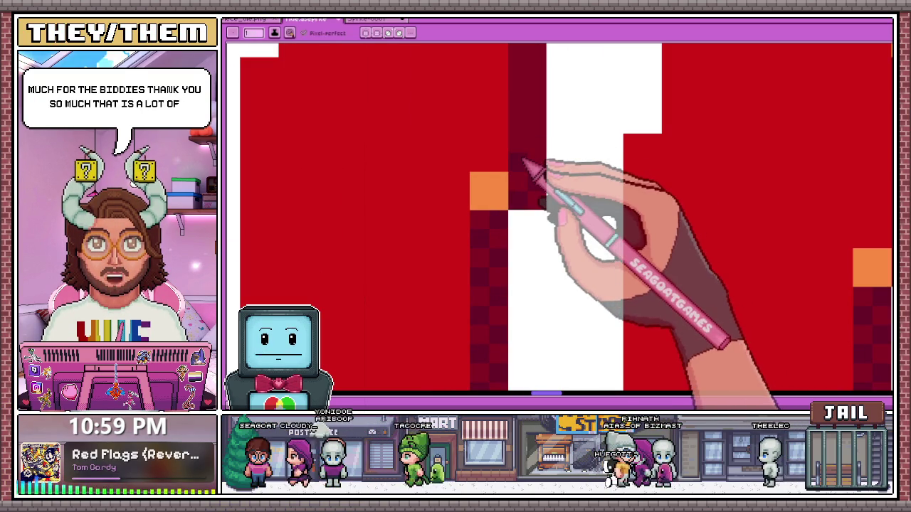
{"action": "scroll", "coordinate": [530, 165], "scroll_direction": "down", "scroll_amount": 2}
{"action": "scroll", "coordinate": [519, 194], "scroll_direction": "down", "scroll_amount": 2}
{"action": "scroll", "coordinate": [519, 193], "scroll_direction": "up", "scroll_amount": 3}
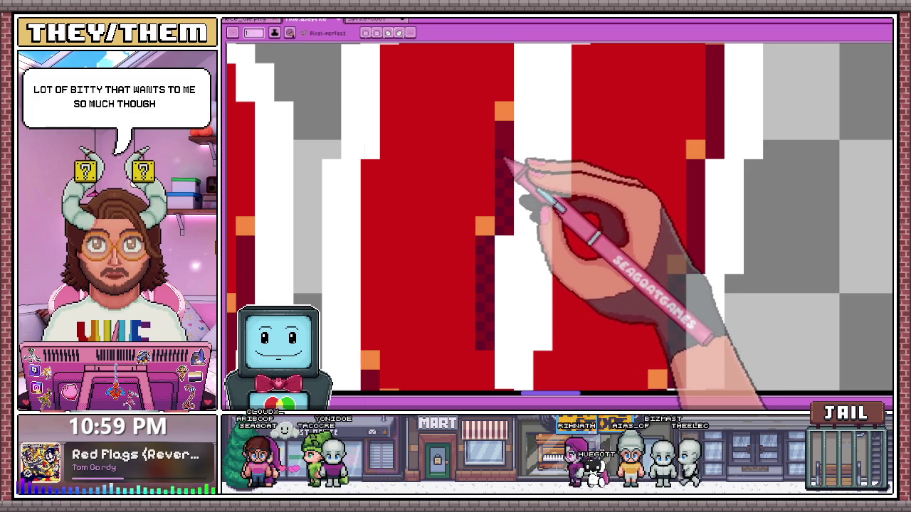
{"action": "left_click", "coordinate": [518, 115]}
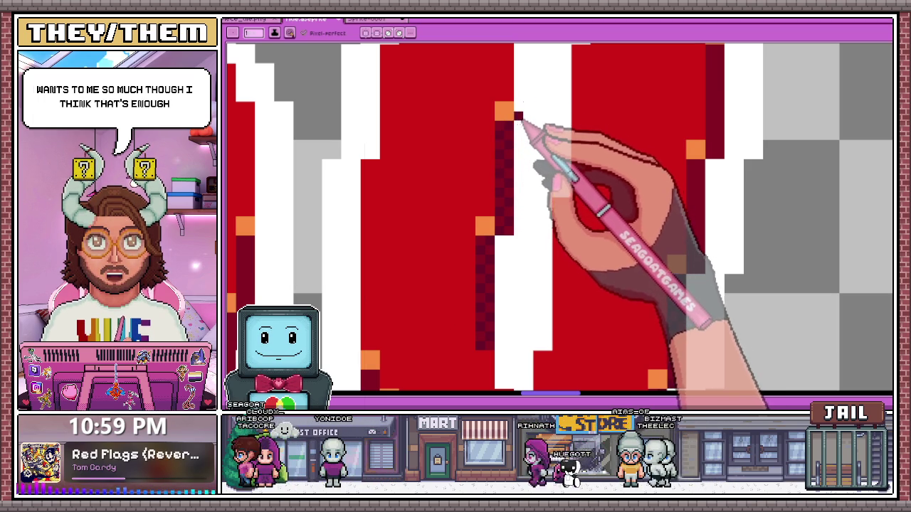
{"action": "left_click", "coordinate": [518, 106]}
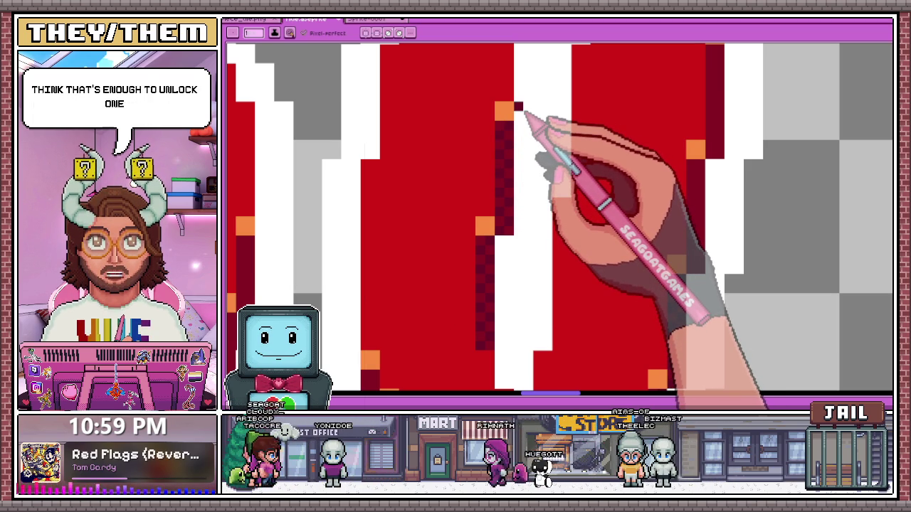
{"action": "scroll", "coordinate": [498, 157], "scroll_direction": "down", "scroll_amount": 3}
Zoom the view toward another part of the red letter strokes.
{"action": "scroll", "coordinate": [529, 206], "scroll_direction": "up", "scroll_amount": 3}
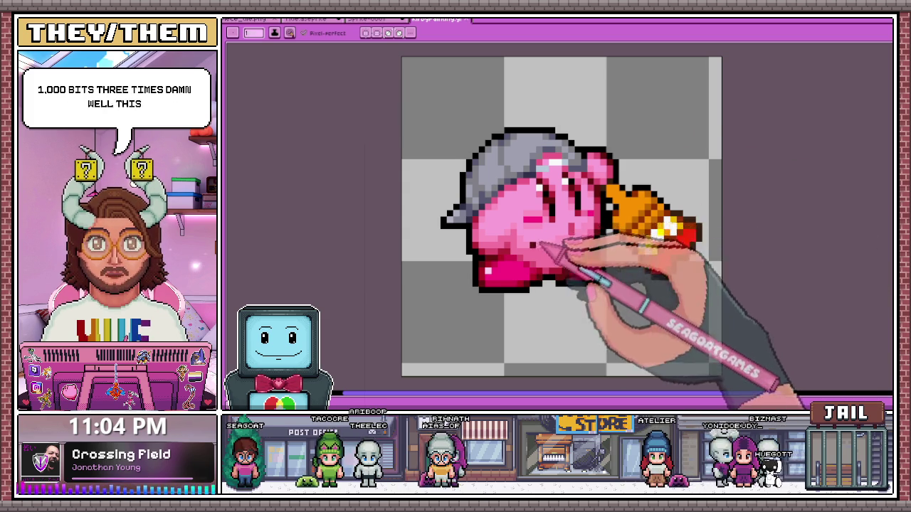
Zoom out, step to the next Kirby animation frame, and dismiss the export menu.
{"action": "scroll", "coordinate": [531, 248], "scroll_direction": "down", "scroll_amount": 2}
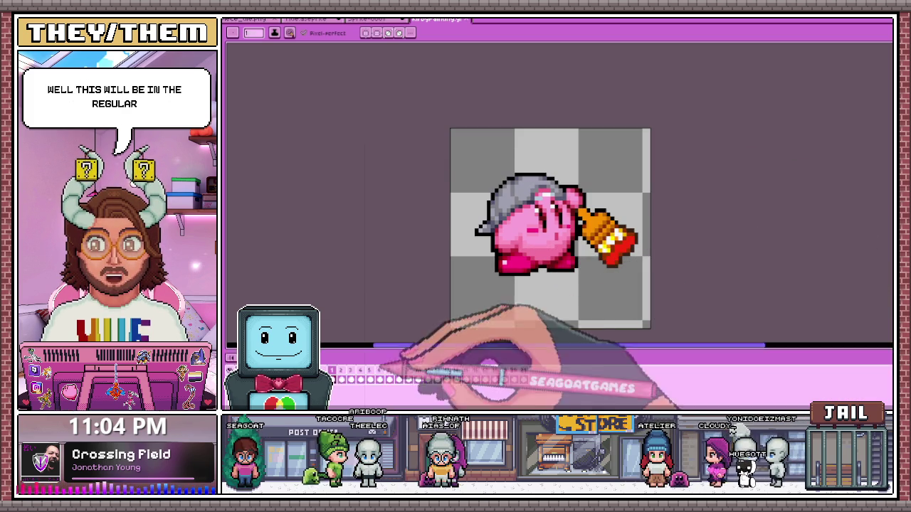
{"action": "key", "text": "Right"}
{"action": "key", "text": "Right"}
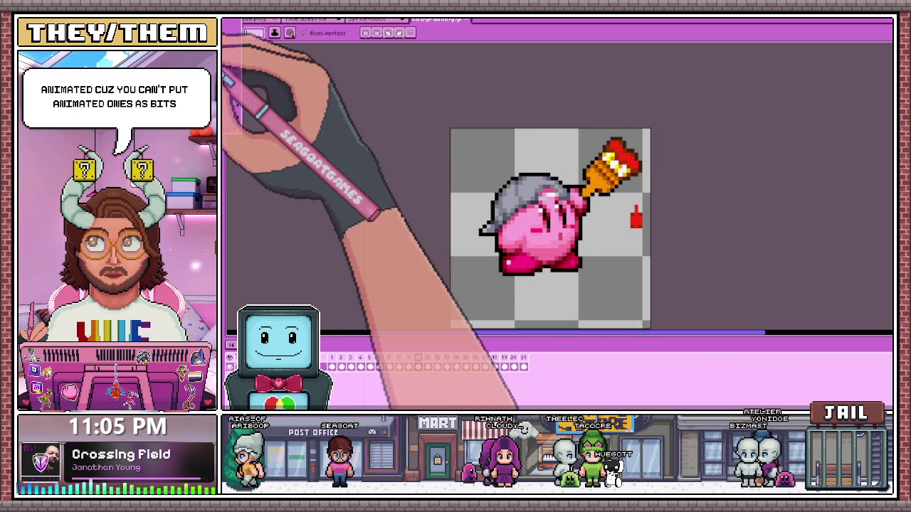
{"action": "mouse_move", "coordinate": [285, 104]}
{"action": "left_click", "coordinate": [226, 92]}
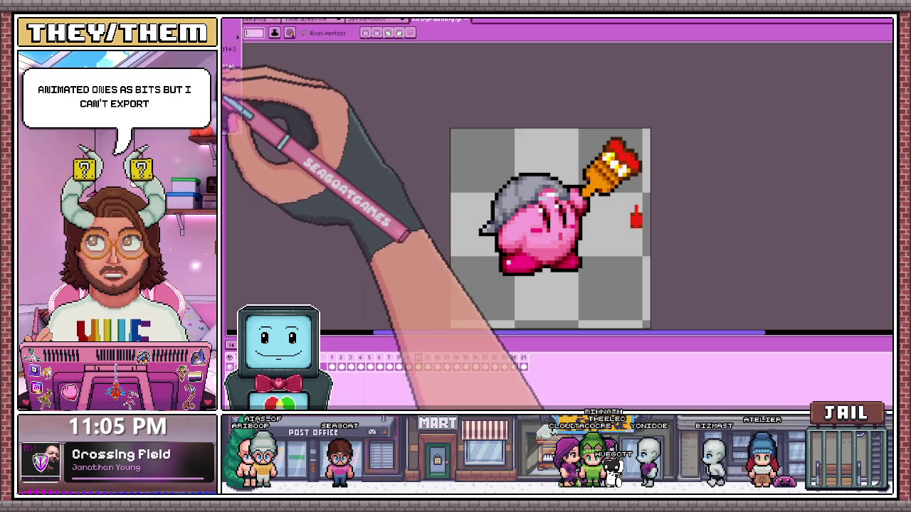
Export the Kirby animation as a GIF at scale 1000, then open Pride d20.png.
{"action": "left_click", "coordinate": [231, 21]}
{"action": "left_click", "coordinate": [227, 79]}
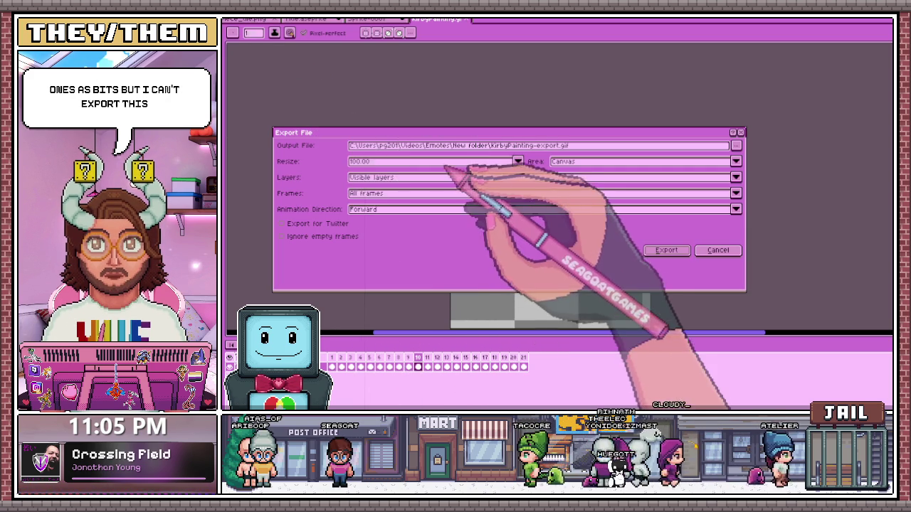
{"action": "left_click", "coordinate": [449, 161]}
{"action": "left_click", "coordinate": [384, 253]}
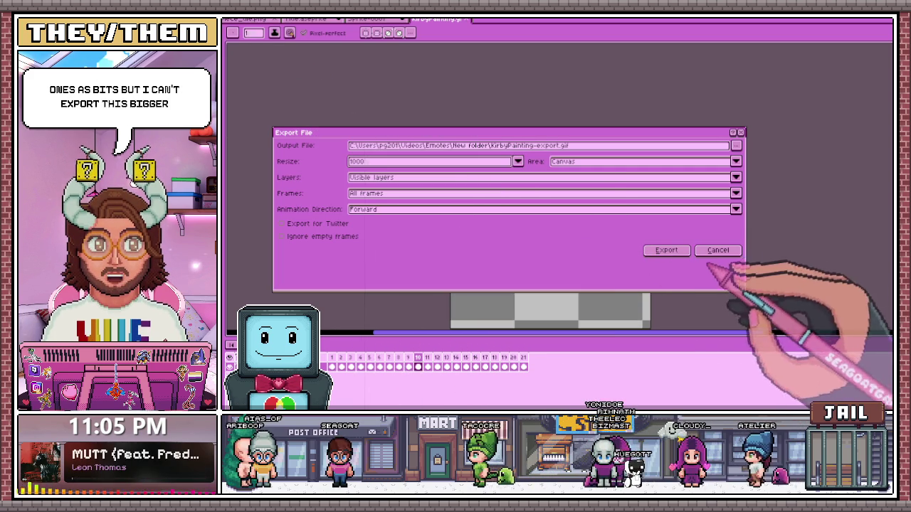
{"action": "left_click", "coordinate": [666, 250]}
{"action": "left_click", "coordinate": [580, 248]}
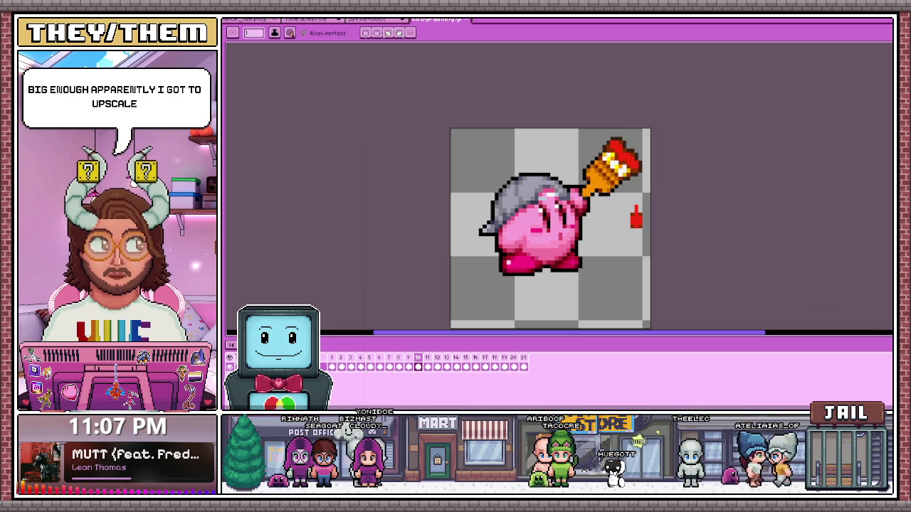
{"action": "key", "text": "Return"}
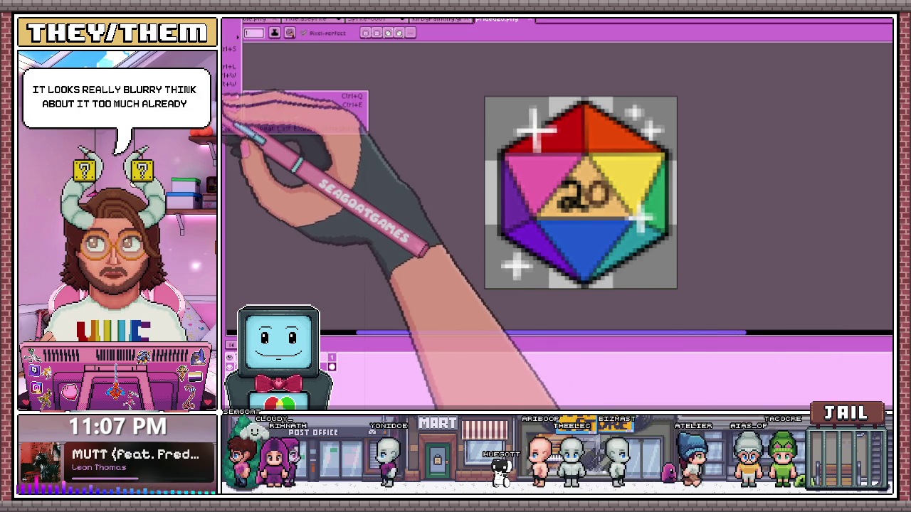
Export the d20 die image at a larger resize percentage as a separate PNG.
{"action": "left_click", "coordinate": [229, 89]}
{"action": "left_click", "coordinate": [304, 112]}
{"action": "left_click", "coordinate": [435, 178]}
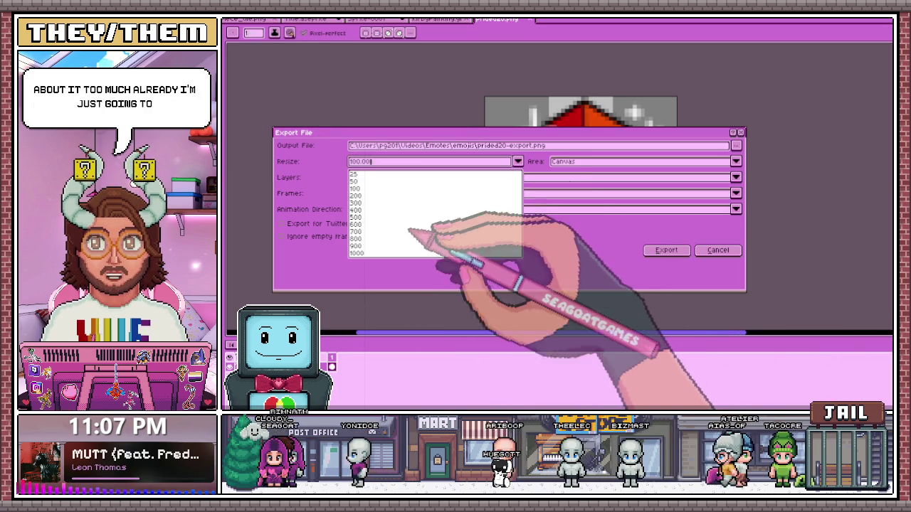
{"action": "left_click", "coordinate": [416, 238]}
{"action": "left_click", "coordinate": [666, 250]}
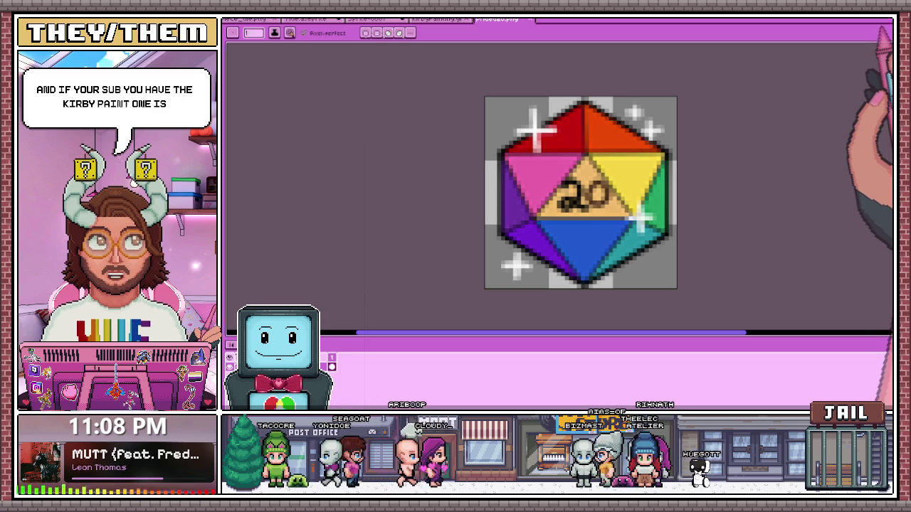
{"action": "scroll", "coordinate": [541, 142], "scroll_direction": "up", "scroll_amount": 5}
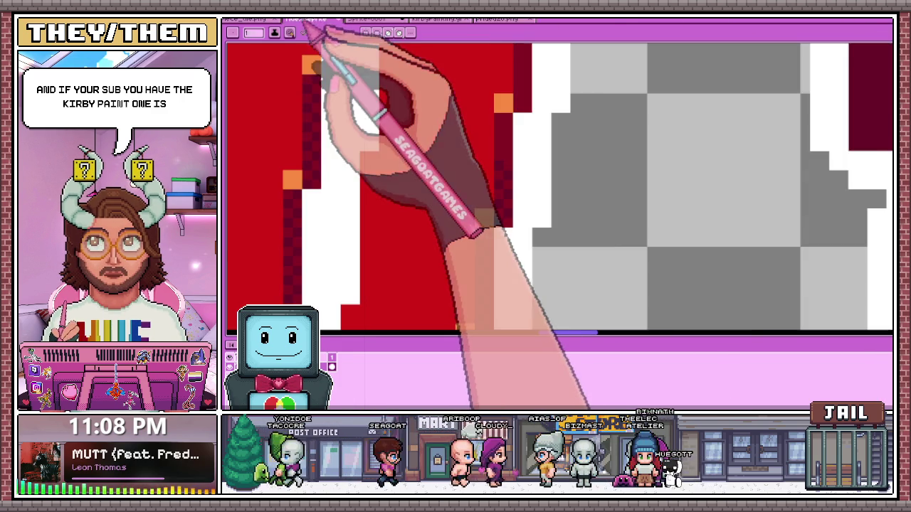
Glance at the Kirby painting, then return to the title logo document.
{"action": "scroll", "coordinate": [498, 143], "scroll_direction": "down", "scroll_amount": 5}
{"action": "left_click", "coordinate": [437, 19]}
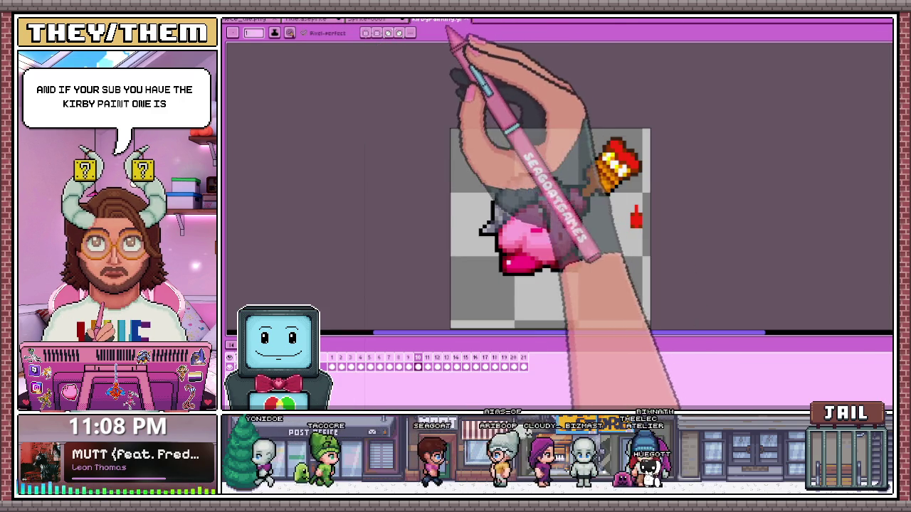
{"action": "left_click", "coordinate": [316, 19]}
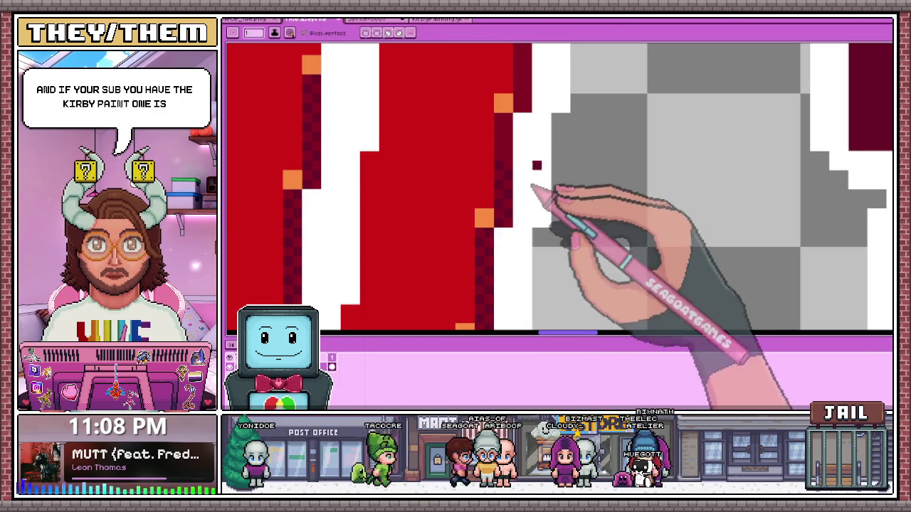
Zoom in on the THINK letters and return to single-pixel drawing after trying another tool.
{"action": "scroll", "coordinate": [533, 193], "scroll_direction": "up", "scroll_amount": 1}
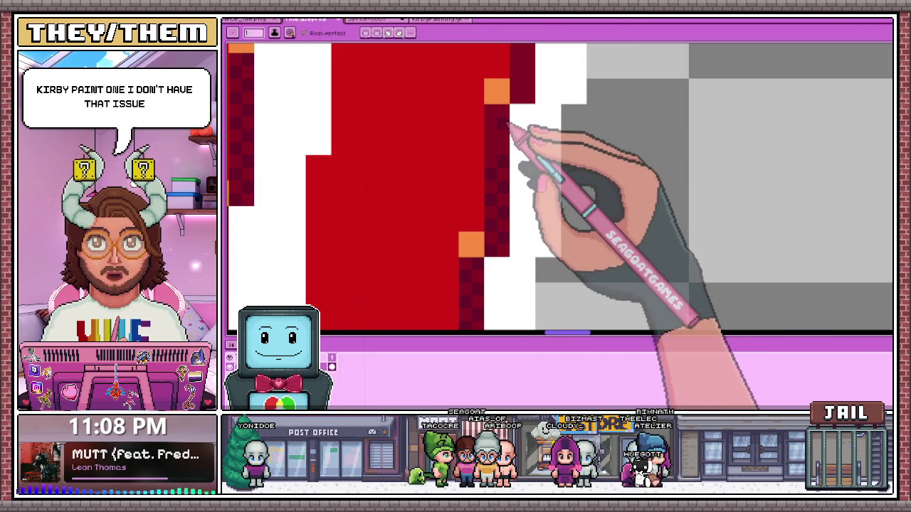
{"action": "scroll", "coordinate": [498, 129], "scroll_direction": "down", "scroll_amount": 2}
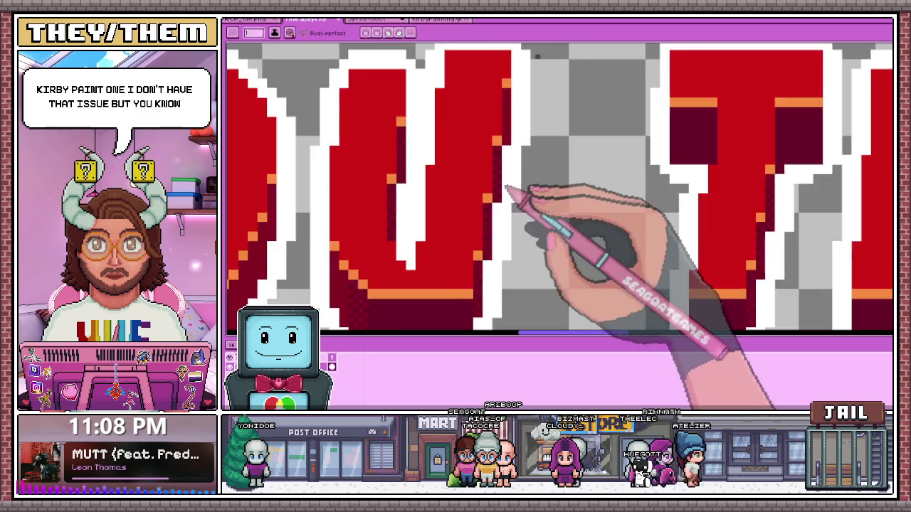
{"action": "scroll", "coordinate": [526, 185], "scroll_direction": "up", "scroll_amount": 3}
{"action": "scroll", "coordinate": [461, 198], "scroll_direction": "down", "scroll_amount": 2}
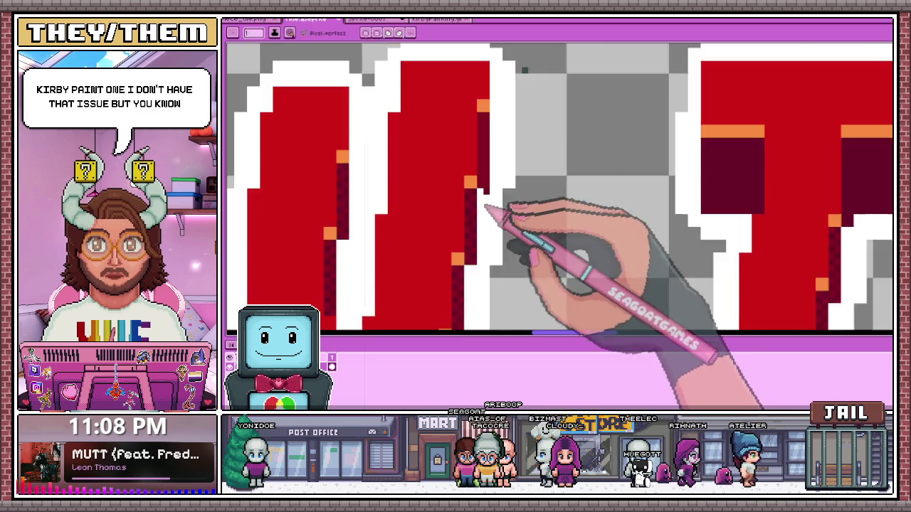
{"action": "scroll", "coordinate": [475, 197], "scroll_direction": "up", "scroll_amount": 2}
{"action": "scroll", "coordinate": [481, 168], "scroll_direction": "down", "scroll_amount": 2}
{"action": "scroll", "coordinate": [472, 187], "scroll_direction": "up", "scroll_amount": 2}
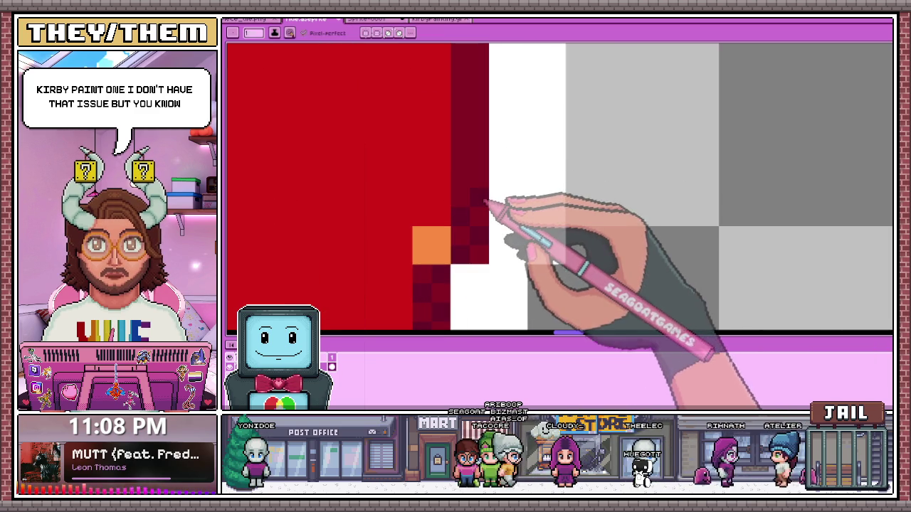
{"action": "scroll", "coordinate": [475, 142], "scroll_direction": "down", "scroll_amount": 2}
{"action": "scroll", "coordinate": [463, 228], "scroll_direction": "up", "scroll_amount": 2}
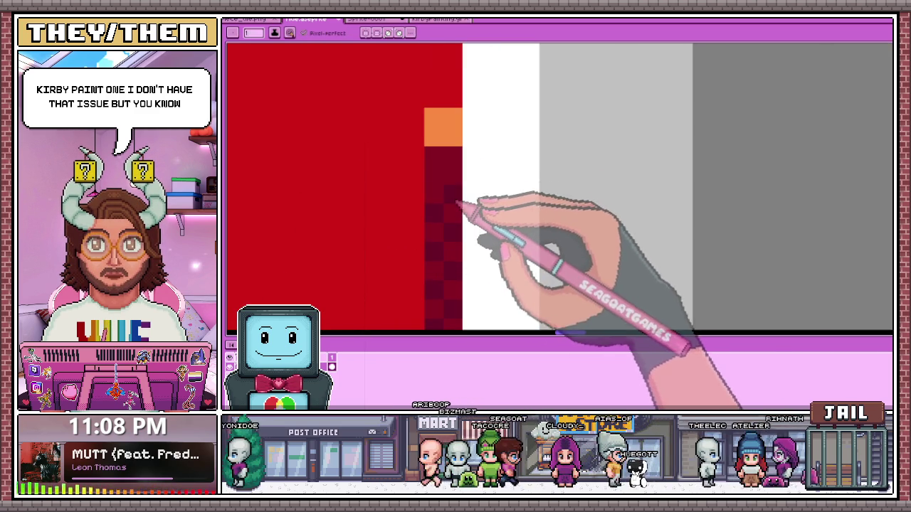
{"action": "scroll", "coordinate": [463, 173], "scroll_direction": "down", "scroll_amount": 2}
{"action": "scroll", "coordinate": [486, 141], "scroll_direction": "down", "scroll_amount": 1}
{"action": "scroll", "coordinate": [486, 141], "scroll_direction": "up", "scroll_amount": 1}
{"action": "key", "text": "b"}
{"action": "scroll", "coordinate": [491, 164], "scroll_direction": "down", "scroll_amount": 2}
{"action": "scroll", "coordinate": [491, 190], "scroll_direction": "down", "scroll_amount": 2}
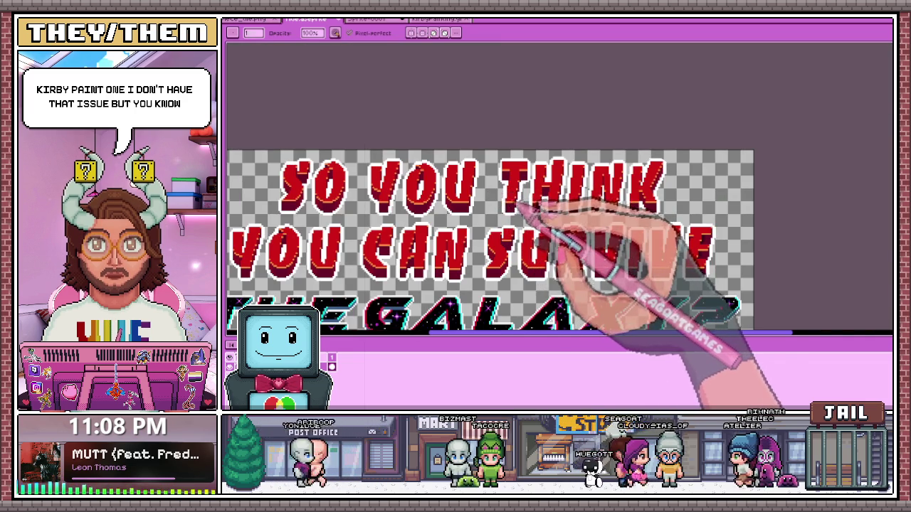
{"action": "scroll", "coordinate": [519, 206], "scroll_direction": "up", "scroll_amount": 2}
{"action": "scroll", "coordinate": [527, 205], "scroll_direction": "up", "scroll_amount": 1}
{"action": "key", "text": "e"}
{"action": "scroll", "coordinate": [526, 205], "scroll_direction": "down", "scroll_amount": 1}
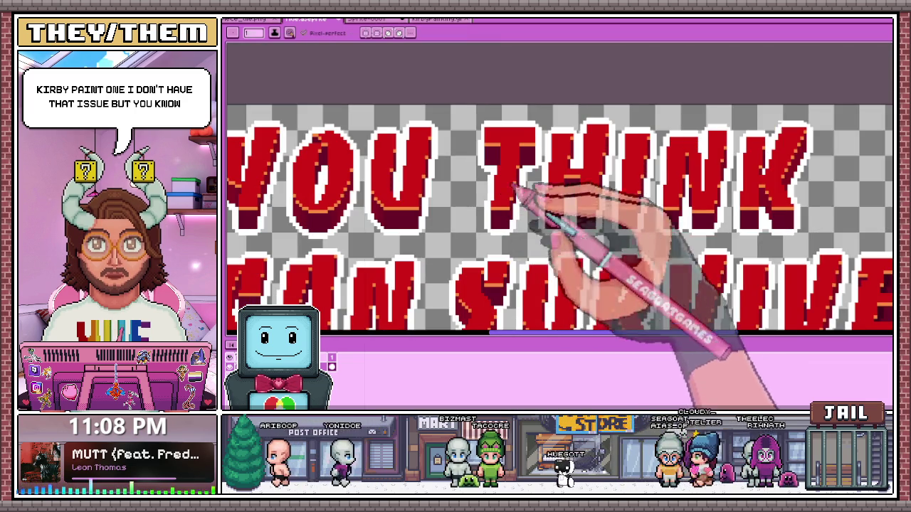
{"action": "scroll", "coordinate": [569, 189], "scroll_direction": "up", "scroll_amount": 1}
{"action": "scroll", "coordinate": [544, 187], "scroll_direction": "up", "scroll_amount": 1}
{"action": "scroll", "coordinate": [384, 199], "scroll_direction": "up", "scroll_amount": 1}
{"action": "scroll", "coordinate": [467, 209], "scroll_direction": "up", "scroll_amount": 2}
{"action": "scroll", "coordinate": [462, 212], "scroll_direction": "up", "scroll_amount": 1}
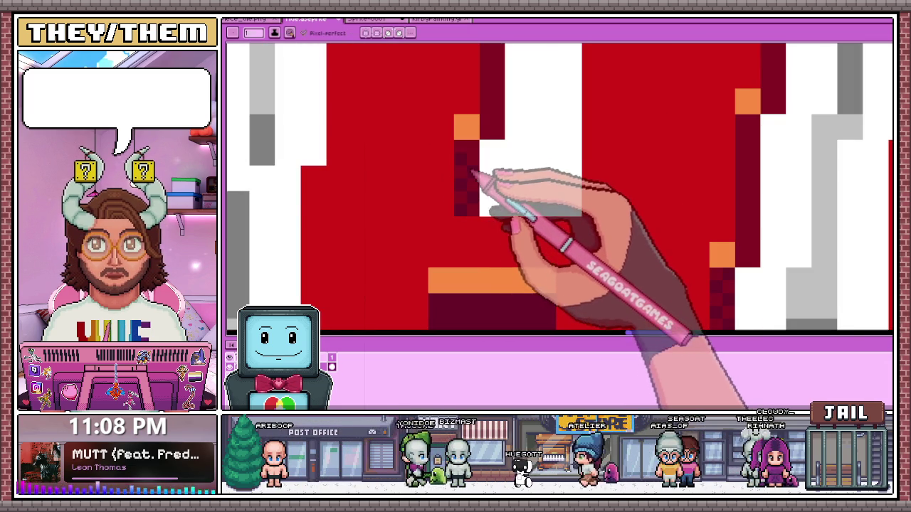
{"action": "scroll", "coordinate": [477, 155], "scroll_direction": "down", "scroll_amount": 2}
{"action": "scroll", "coordinate": [474, 177], "scroll_direction": "up", "scroll_amount": 2}
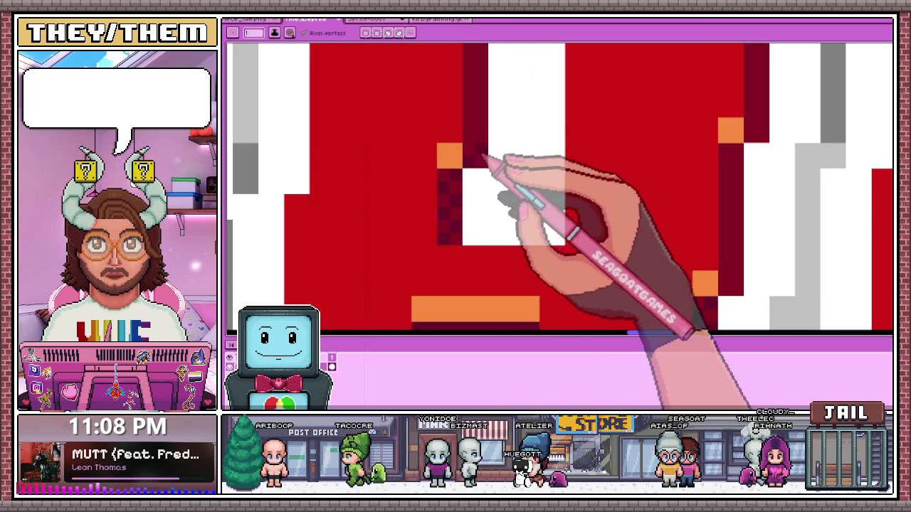
{"action": "scroll", "coordinate": [488, 151], "scroll_direction": "down", "scroll_amount": 2}
{"action": "scroll", "coordinate": [463, 171], "scroll_direction": "up", "scroll_amount": 2}
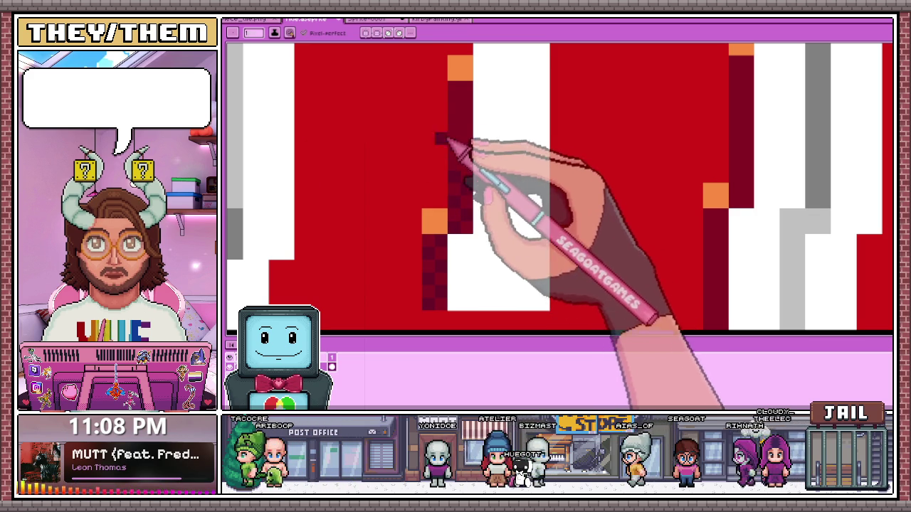
Extend the dark-red dither pixels up the letter's shadowed edge.
{"action": "left_click_drag", "start_coordinate": [466, 150], "coordinate": [464, 124]}
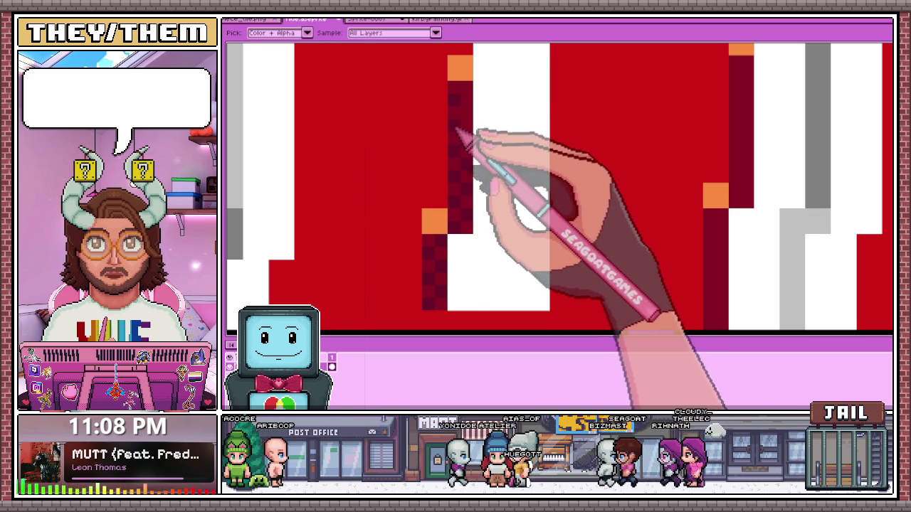
{"action": "scroll", "coordinate": [463, 92], "scroll_direction": "down", "scroll_amount": 2}
{"action": "scroll", "coordinate": [464, 186], "scroll_direction": "up", "scroll_amount": 1}
{"action": "scroll", "coordinate": [533, 162], "scroll_direction": "up", "scroll_amount": 2}
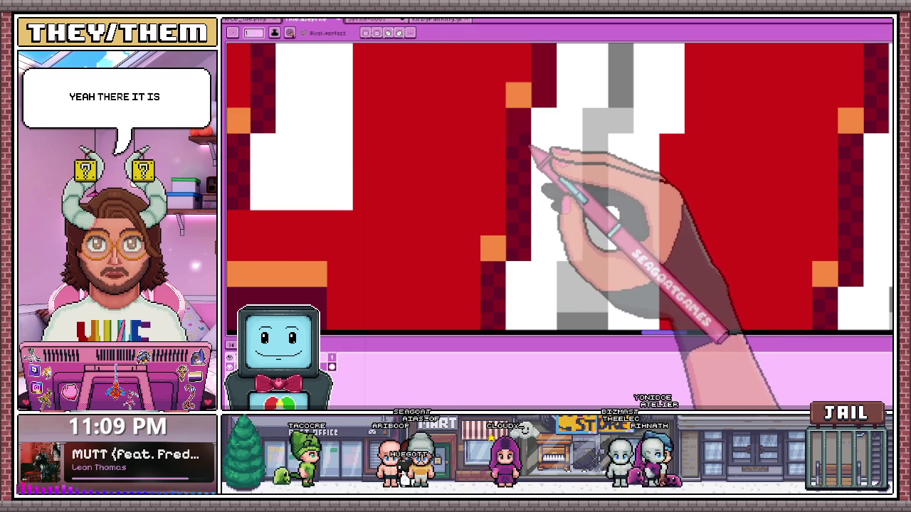
{"action": "scroll", "coordinate": [522, 131], "scroll_direction": "down", "scroll_amount": 2}
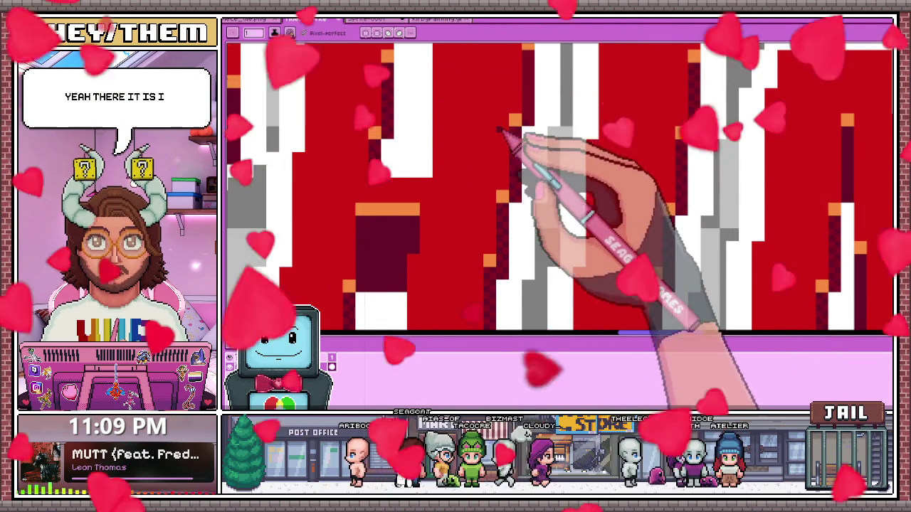
{"action": "scroll", "coordinate": [522, 128], "scroll_direction": "down", "scroll_amount": 2}
{"action": "scroll", "coordinate": [519, 115], "scroll_direction": "up", "scroll_amount": 2}
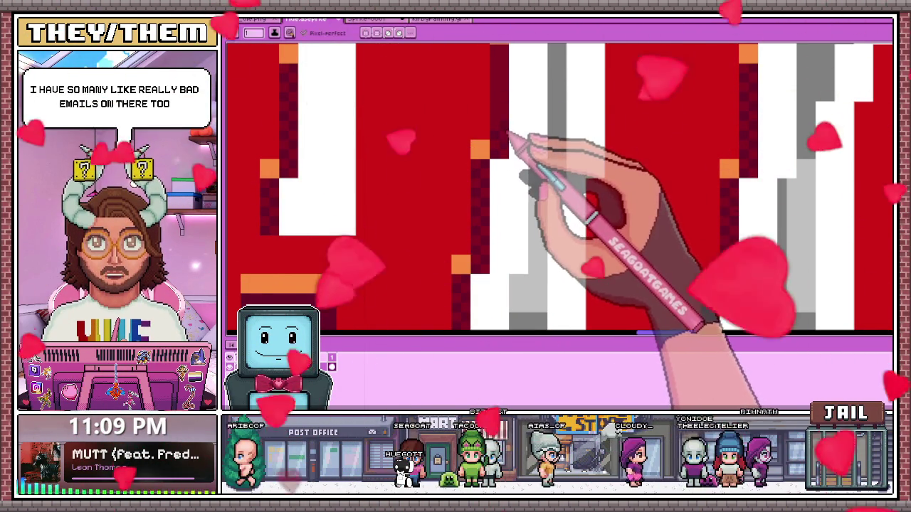
{"action": "scroll", "coordinate": [489, 170], "scroll_direction": "down", "scroll_amount": 1}
{"action": "scroll", "coordinate": [491, 170], "scroll_direction": "up", "scroll_amount": 2}
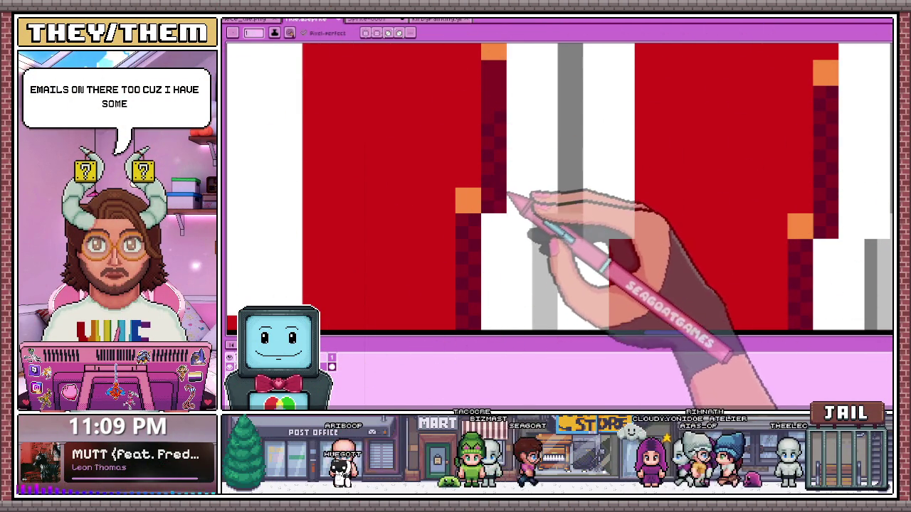
Zoom around the INK letter edges, ending on a full view of the title logo.
{"action": "scroll", "coordinate": [507, 207], "scroll_direction": "down", "scroll_amount": 2}
{"action": "scroll", "coordinate": [482, 173], "scroll_direction": "up", "scroll_amount": 3}
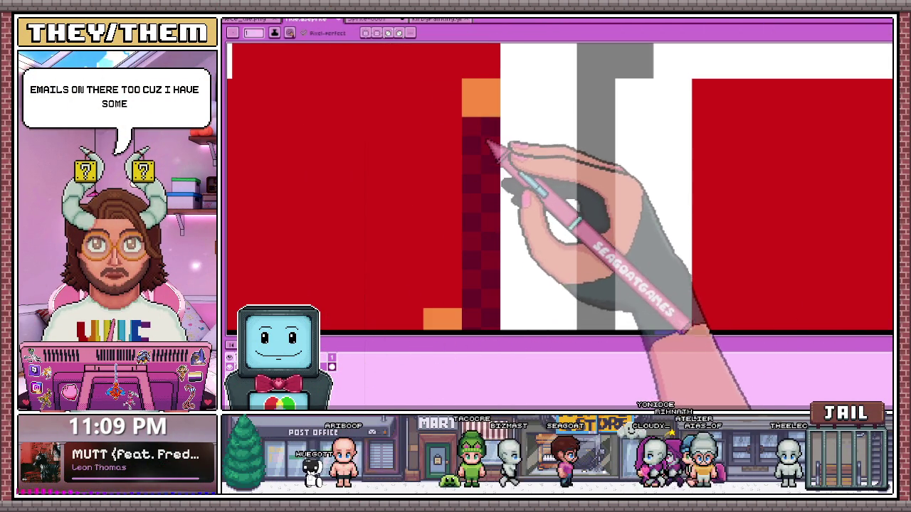
{"action": "scroll", "coordinate": [484, 152], "scroll_direction": "down", "scroll_amount": 1}
{"action": "scroll", "coordinate": [488, 114], "scroll_direction": "down", "scroll_amount": 1}
{"action": "scroll", "coordinate": [559, 147], "scroll_direction": "down", "scroll_amount": 1}
{"action": "scroll", "coordinate": [637, 175], "scroll_direction": "down", "scroll_amount": 1}
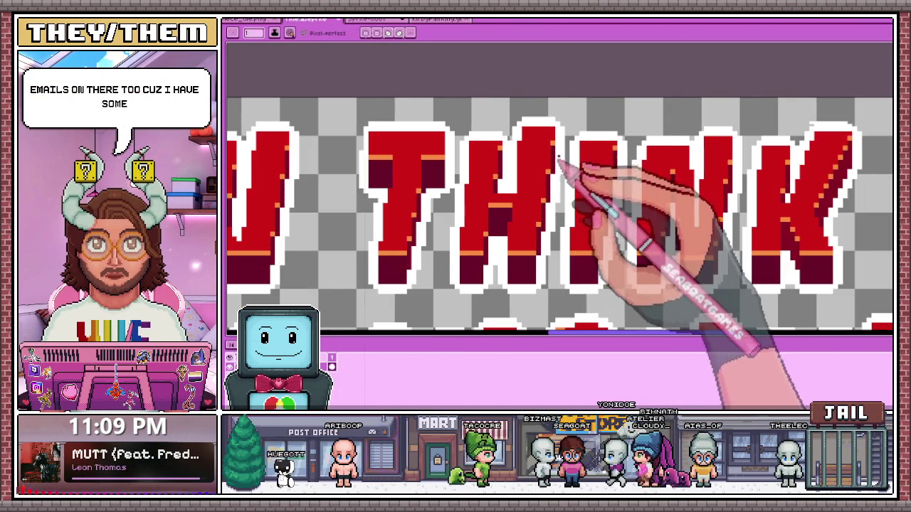
{"action": "scroll", "coordinate": [569, 164], "scroll_direction": "down", "scroll_amount": 1}
{"action": "scroll", "coordinate": [711, 213], "scroll_direction": "up", "scroll_amount": 1}
{"action": "scroll", "coordinate": [640, 235], "scroll_direction": "up", "scroll_amount": 2}
{"action": "scroll", "coordinate": [630, 242], "scroll_direction": "down", "scroll_amount": 1}
{"action": "scroll", "coordinate": [620, 249], "scroll_direction": "up", "scroll_amount": 1}
{"action": "scroll", "coordinate": [437, 183], "scroll_direction": "down", "scroll_amount": 1}
{"action": "scroll", "coordinate": [622, 188], "scroll_direction": "down", "scroll_amount": 1}
{"action": "scroll", "coordinate": [610, 186], "scroll_direction": "up", "scroll_amount": 1}
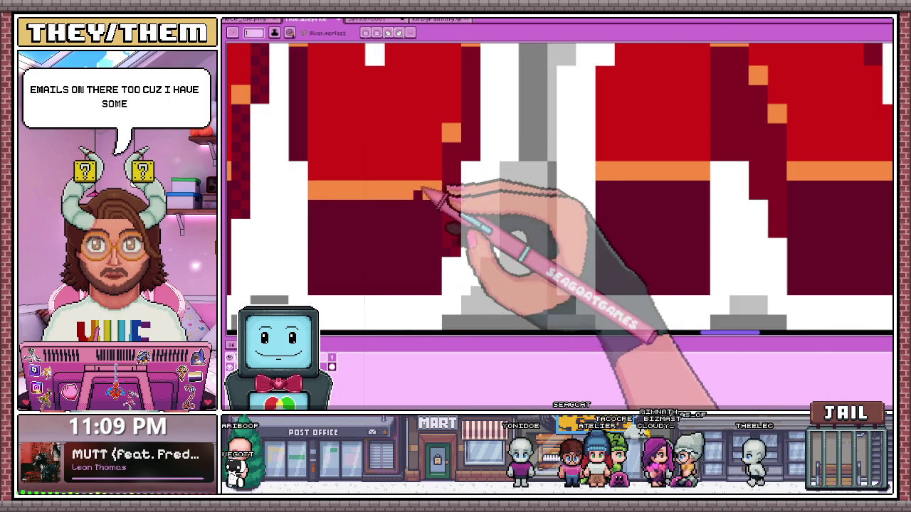
{"action": "scroll", "coordinate": [459, 220], "scroll_direction": "up", "scroll_amount": 1}
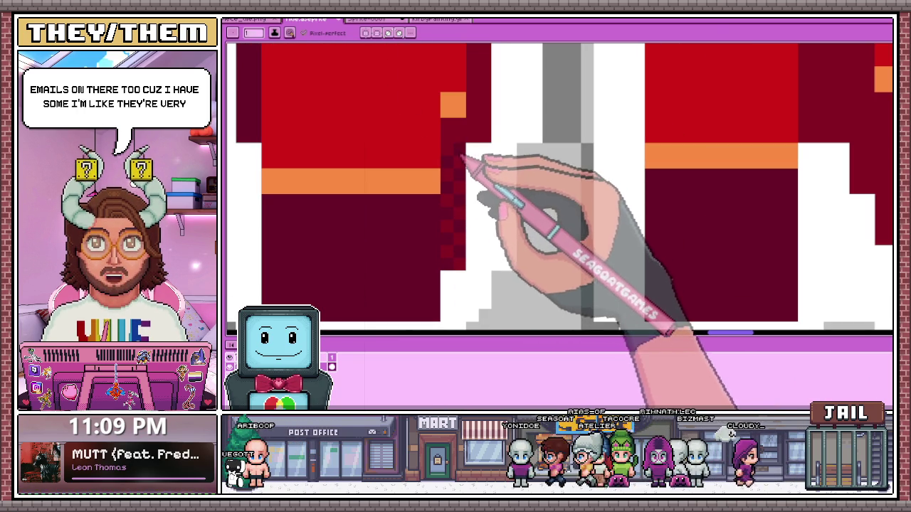
{"action": "scroll", "coordinate": [463, 162], "scroll_direction": "down", "scroll_amount": 2}
{"action": "scroll", "coordinate": [463, 172], "scroll_direction": "up", "scroll_amount": 1}
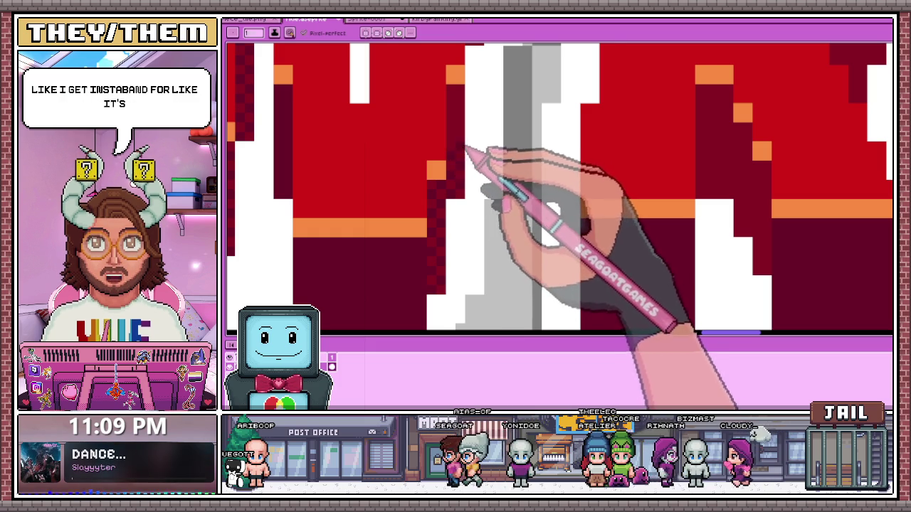
{"action": "scroll", "coordinate": [468, 143], "scroll_direction": "up", "scroll_amount": 2}
{"action": "scroll", "coordinate": [459, 178], "scroll_direction": "down", "scroll_amount": 1}
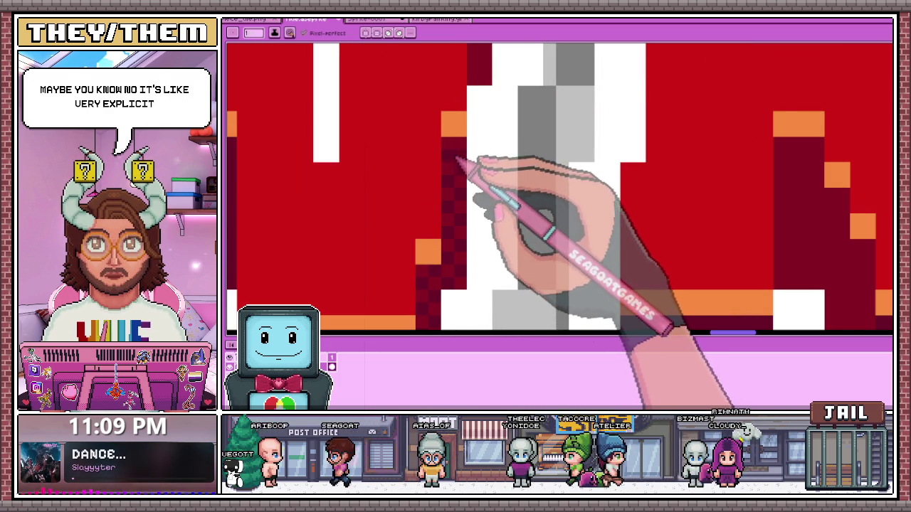
{"action": "scroll", "coordinate": [456, 158], "scroll_direction": "down", "scroll_amount": 3}
{"action": "scroll", "coordinate": [462, 160], "scroll_direction": "up", "scroll_amount": 2}
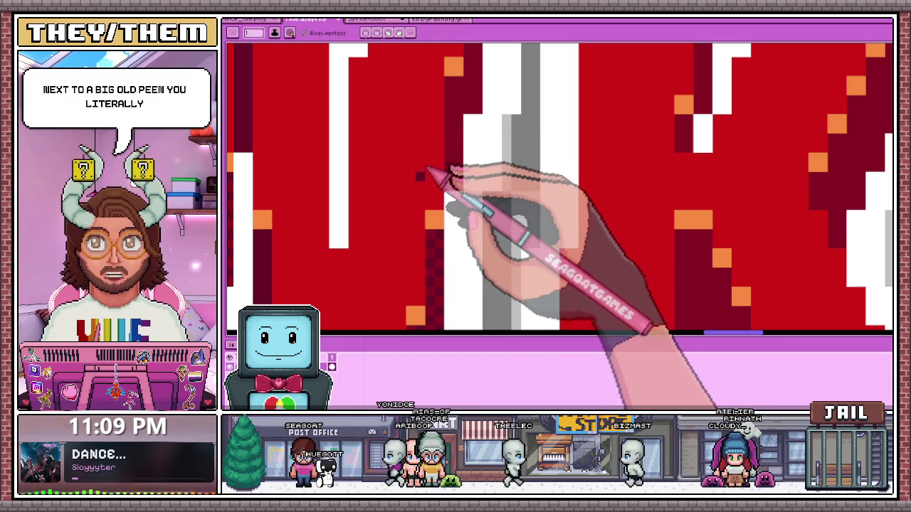
{"action": "scroll", "coordinate": [449, 116], "scroll_direction": "down", "scroll_amount": 2}
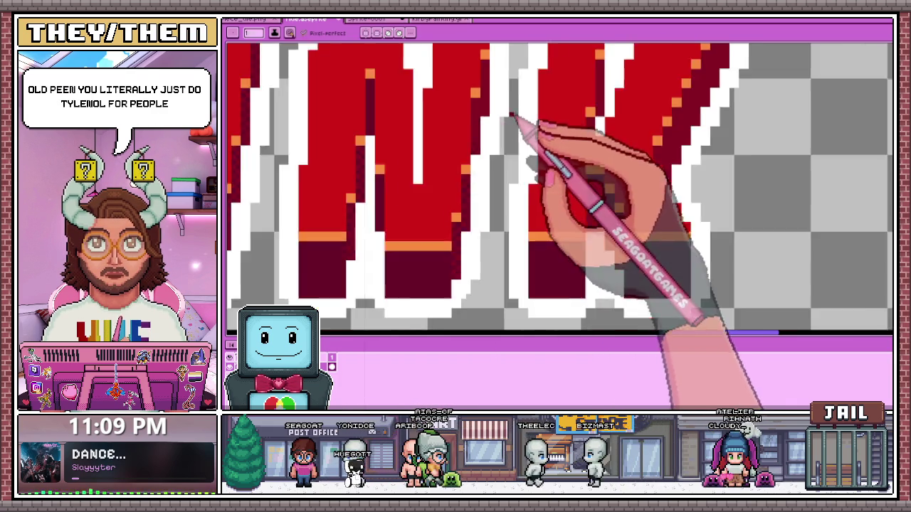
{"action": "scroll", "coordinate": [526, 128], "scroll_direction": "down", "scroll_amount": 2}
{"action": "scroll", "coordinate": [534, 160], "scroll_direction": "down", "scroll_amount": 1}
{"action": "scroll", "coordinate": [472, 223], "scroll_direction": "down", "scroll_amount": 1}
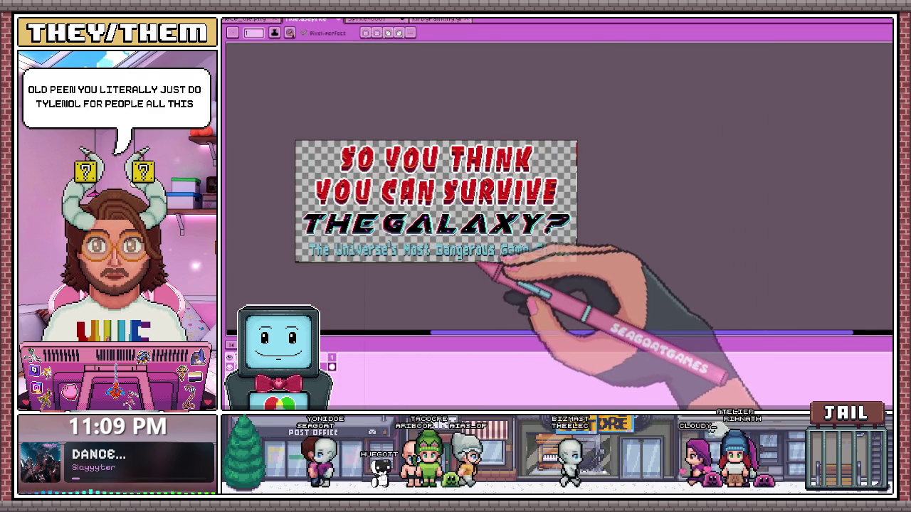
{"action": "scroll", "coordinate": [455, 245], "scroll_direction": "up", "scroll_amount": 1}
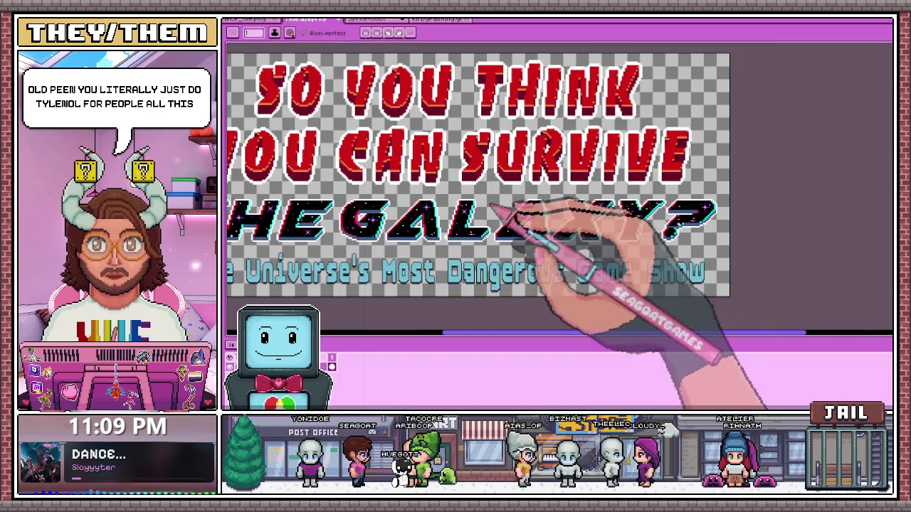
{"action": "scroll", "coordinate": [520, 256], "scroll_direction": "left", "scroll_amount": 1}
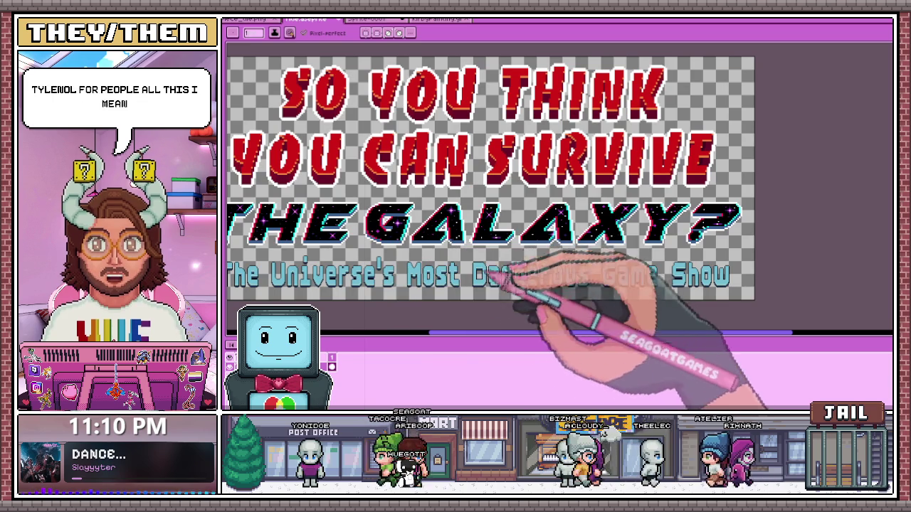
Zoom in and out around the N and K dark-red extrusion edges to inspect the dither.
{"action": "scroll", "coordinate": [498, 121], "scroll_direction": "down", "scroll_amount": 2}
{"action": "scroll", "coordinate": [530, 107], "scroll_direction": "up", "scroll_amount": 4}
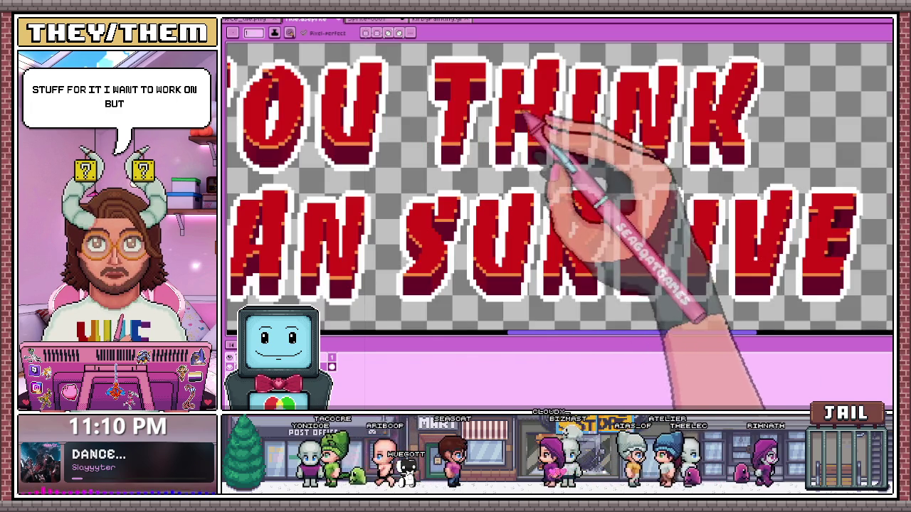
{"action": "scroll", "coordinate": [555, 125], "scroll_direction": "down", "scroll_amount": 3}
{"action": "scroll", "coordinate": [572, 126], "scroll_direction": "up", "scroll_amount": 3}
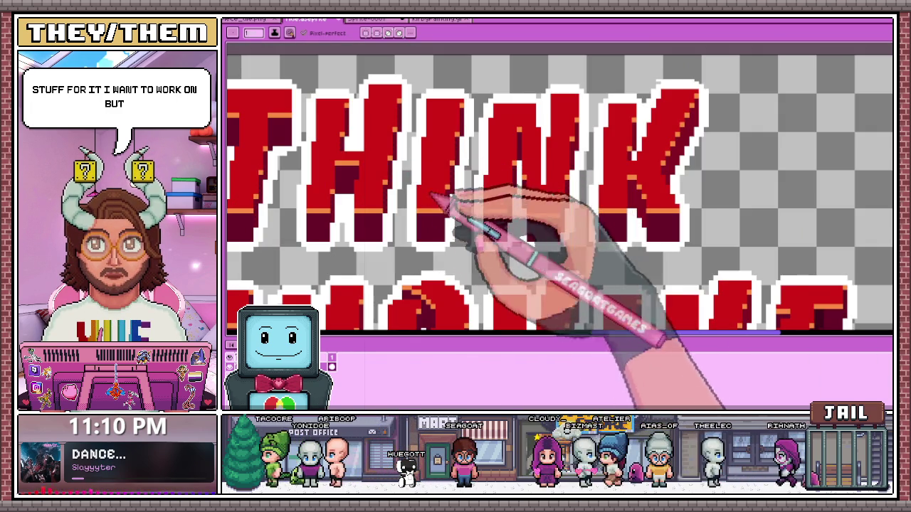
{"action": "scroll", "coordinate": [533, 121], "scroll_direction": "up", "scroll_amount": 2}
{"action": "scroll", "coordinate": [533, 117], "scroll_direction": "up", "scroll_amount": 3}
{"action": "scroll", "coordinate": [505, 163], "scroll_direction": "up", "scroll_amount": 2}
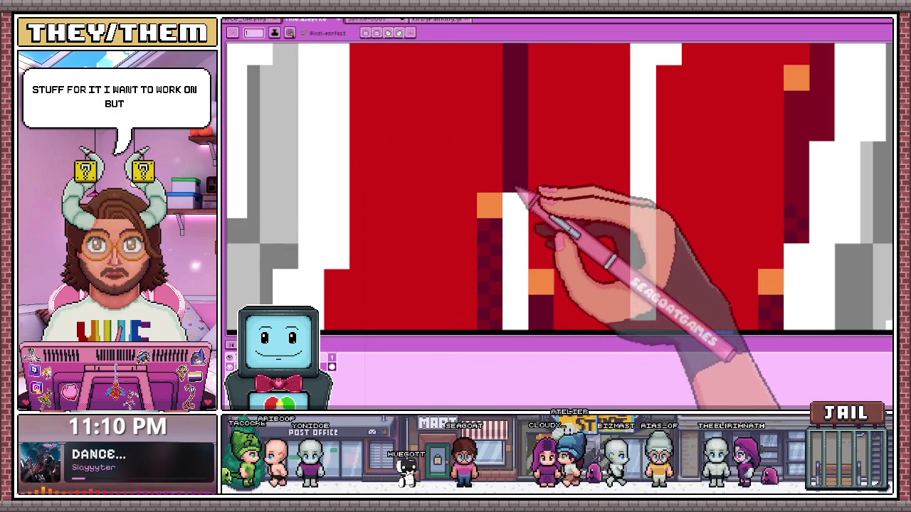
{"action": "scroll", "coordinate": [518, 197], "scroll_direction": "down", "scroll_amount": 2}
{"action": "scroll", "coordinate": [508, 204], "scroll_direction": "down", "scroll_amount": 1}
{"action": "scroll", "coordinate": [511, 195], "scroll_direction": "down", "scroll_amount": 1}
{"action": "scroll", "coordinate": [533, 167], "scroll_direction": "up", "scroll_amount": 2}
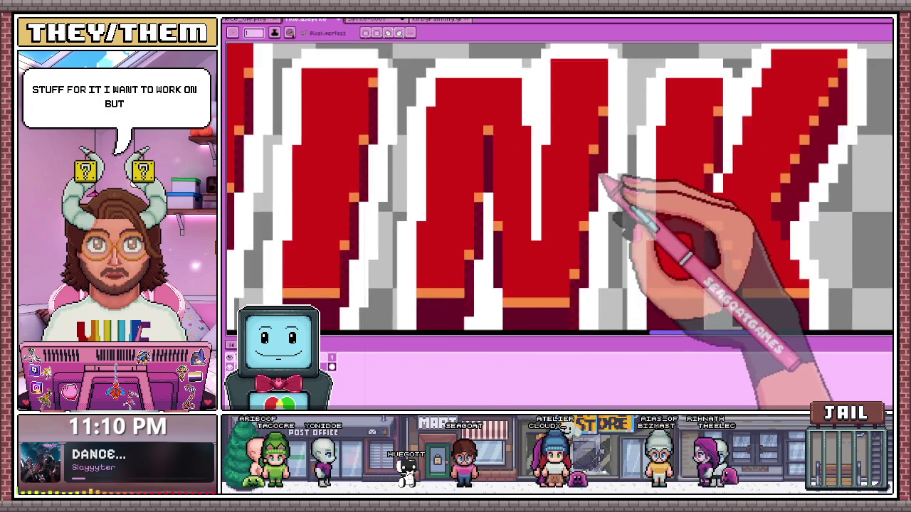
{"action": "scroll", "coordinate": [605, 163], "scroll_direction": "up", "scroll_amount": 3}
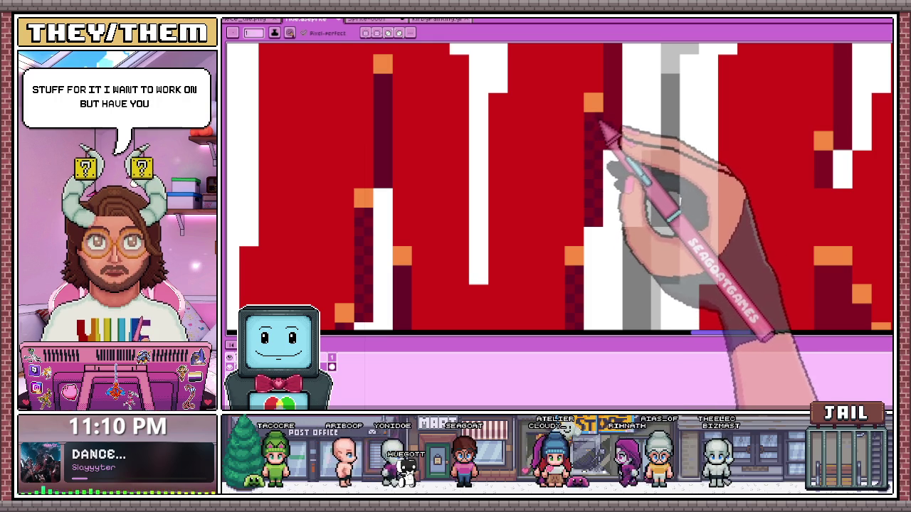
{"action": "scroll", "coordinate": [616, 143], "scroll_direction": "down", "scroll_amount": 3}
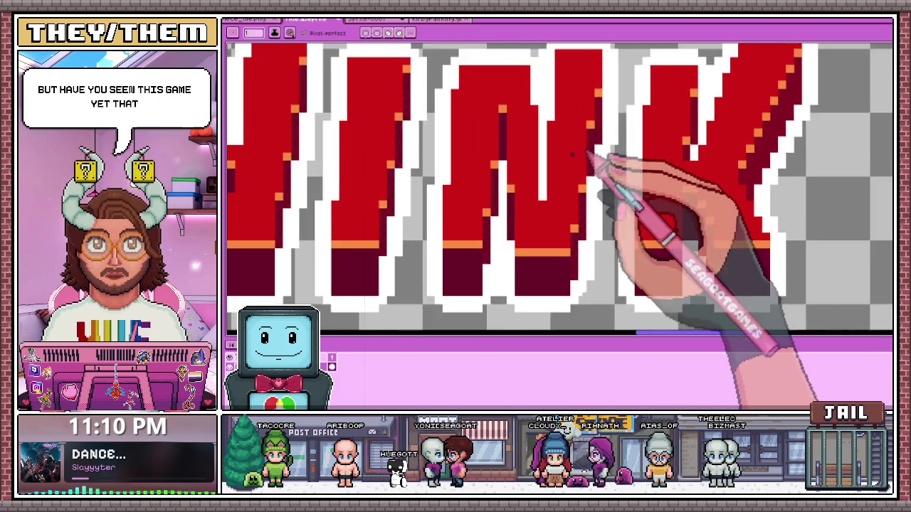
{"action": "scroll", "coordinate": [633, 128], "scroll_direction": "down", "scroll_amount": 1}
{"action": "scroll", "coordinate": [566, 169], "scroll_direction": "up", "scroll_amount": 3}
{"action": "scroll", "coordinate": [517, 174], "scroll_direction": "up", "scroll_amount": 2}
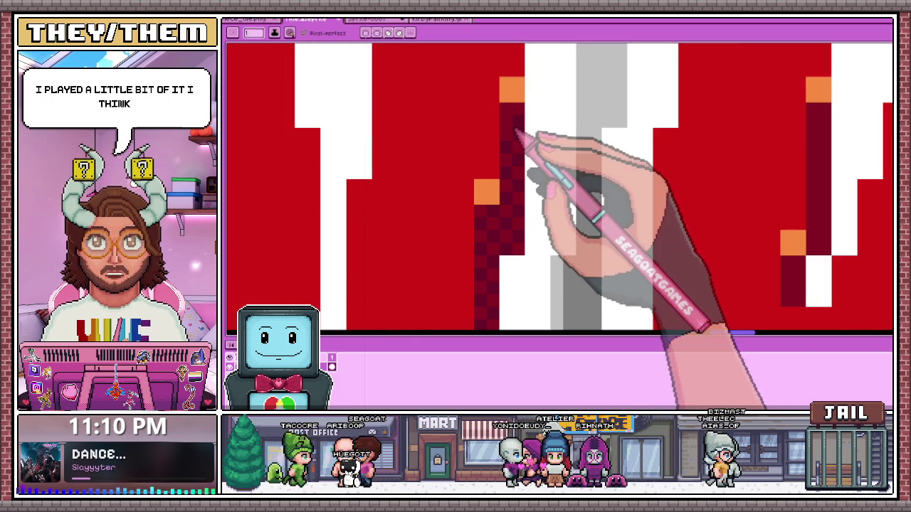
{"action": "scroll", "coordinate": [519, 139], "scroll_direction": "down", "scroll_amount": 2}
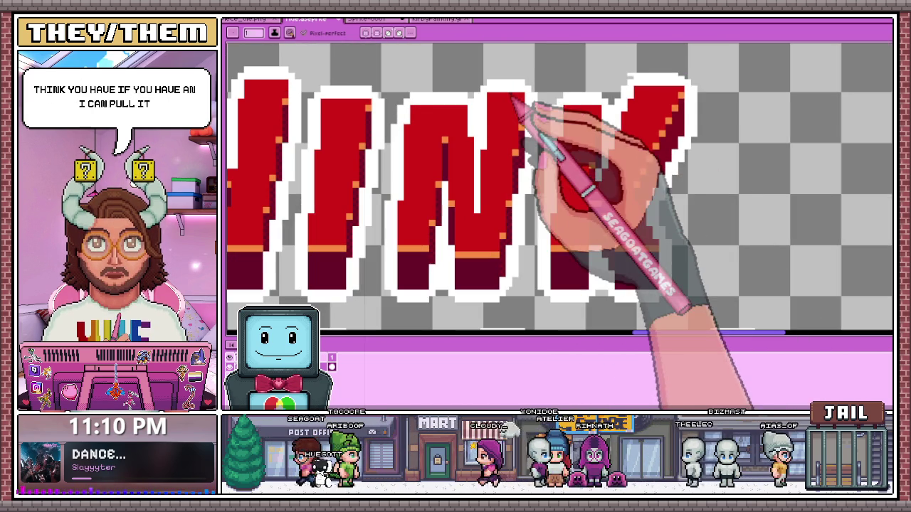
{"action": "scroll", "coordinate": [580, 178], "scroll_direction": "up", "scroll_amount": 1}
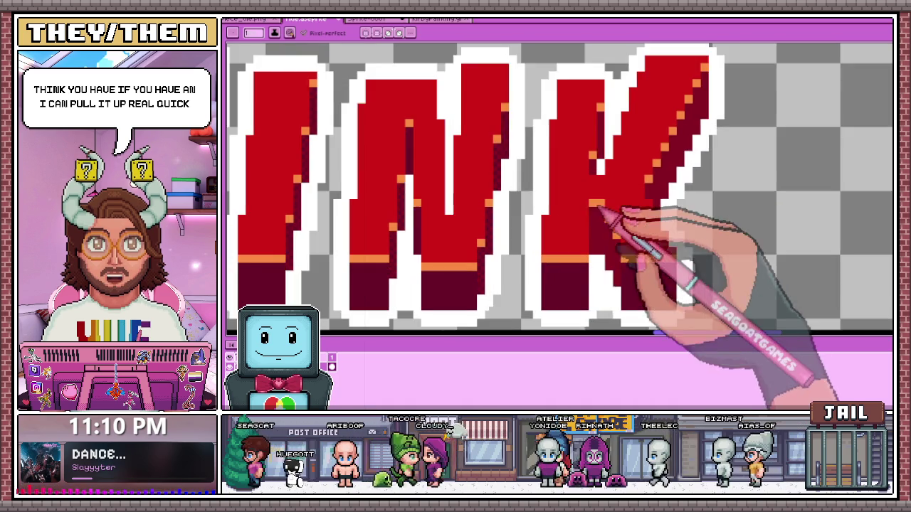
{"action": "scroll", "coordinate": [601, 235], "scroll_direction": "up", "scroll_amount": 3}
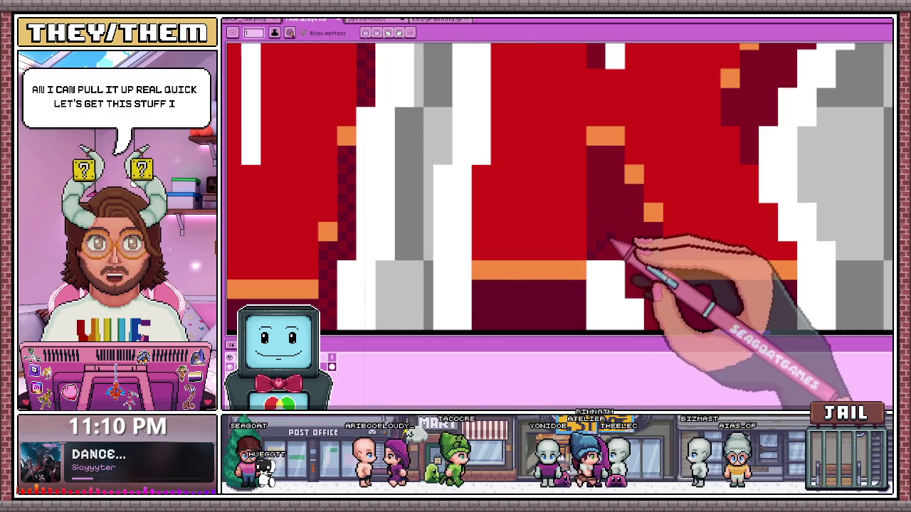
{"action": "scroll", "coordinate": [641, 234], "scroll_direction": "down", "scroll_amount": 3}
{"action": "scroll", "coordinate": [609, 183], "scroll_direction": "up", "scroll_amount": 1}
{"action": "scroll", "coordinate": [600, 178], "scroll_direction": "up", "scroll_amount": 2}
{"action": "scroll", "coordinate": [578, 184], "scroll_direction": "up", "scroll_amount": 1}
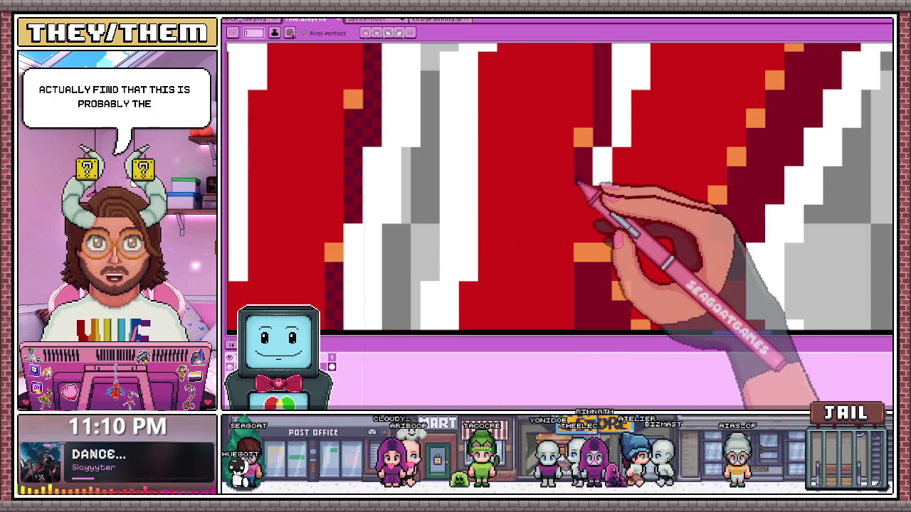
{"action": "scroll", "coordinate": [591, 170], "scroll_direction": "down", "scroll_amount": 3}
{"action": "scroll", "coordinate": [576, 206], "scroll_direction": "up", "scroll_amount": 4}
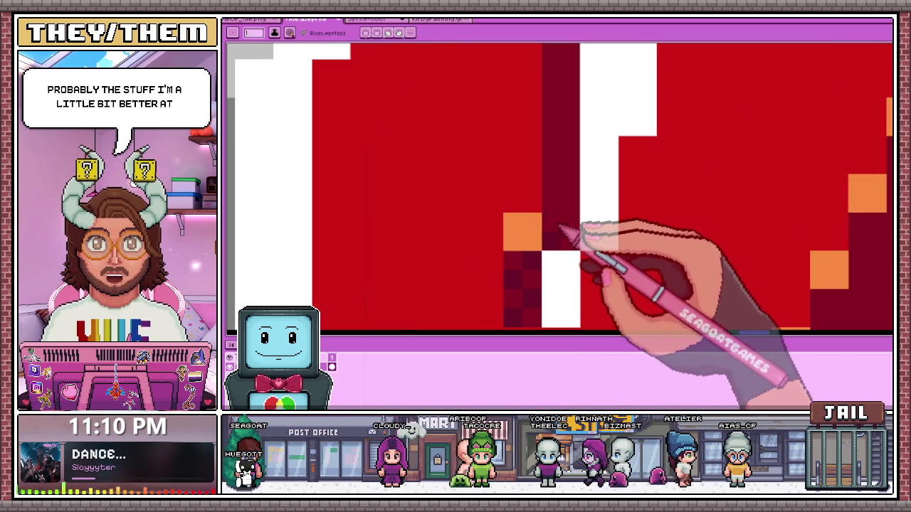
{"action": "scroll", "coordinate": [556, 209], "scroll_direction": "down", "scroll_amount": 3}
{"action": "scroll", "coordinate": [498, 224], "scroll_direction": "up", "scroll_amount": 2}
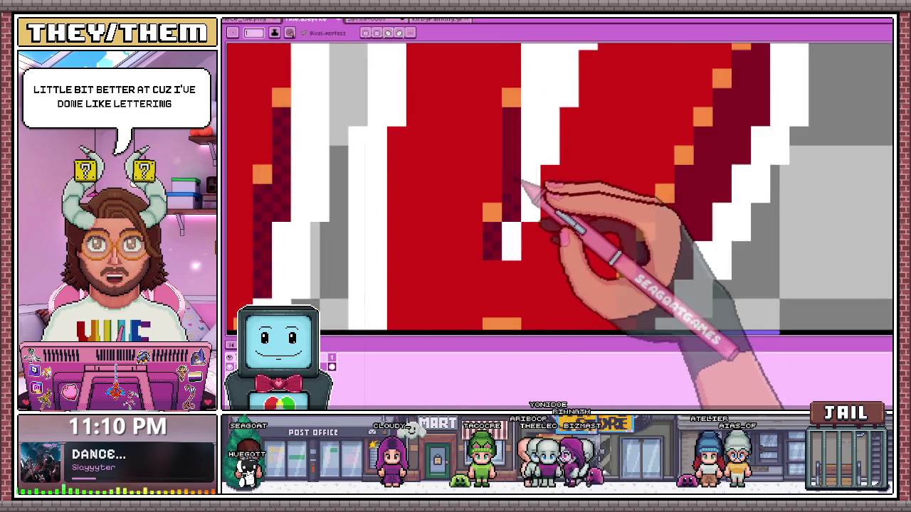
{"action": "scroll", "coordinate": [524, 187], "scroll_direction": "up", "scroll_amount": 1}
{"action": "scroll", "coordinate": [525, 166], "scroll_direction": "down", "scroll_amount": 1}
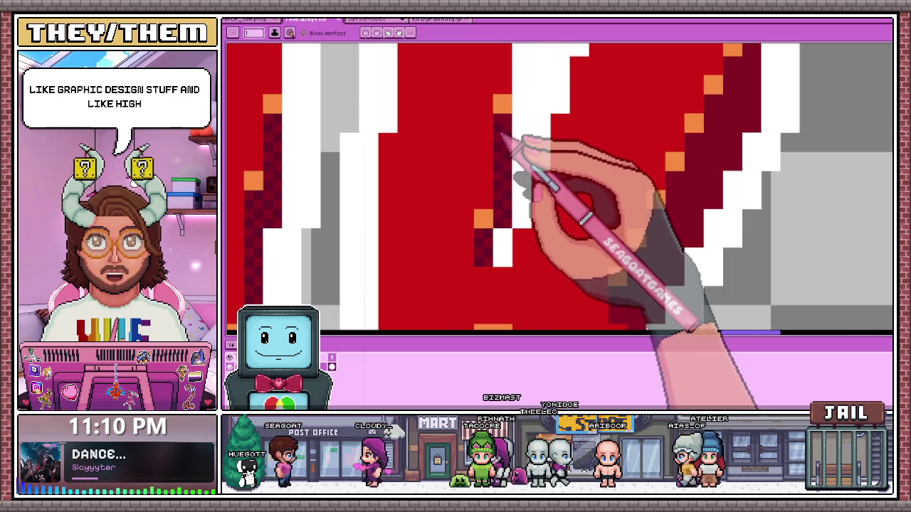
{"action": "scroll", "coordinate": [512, 139], "scroll_direction": "down", "scroll_amount": 3}
{"action": "scroll", "coordinate": [523, 164], "scroll_direction": "up", "scroll_amount": 2}
{"action": "scroll", "coordinate": [512, 190], "scroll_direction": "up", "scroll_amount": 2}
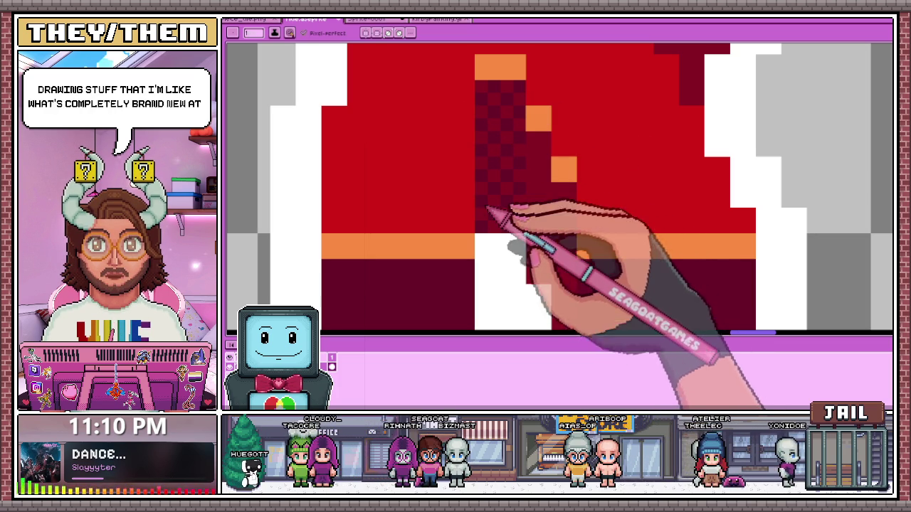
{"action": "scroll", "coordinate": [498, 196], "scroll_direction": "down", "scroll_amount": 3}
{"action": "scroll", "coordinate": [519, 214], "scroll_direction": "up", "scroll_amount": 3}
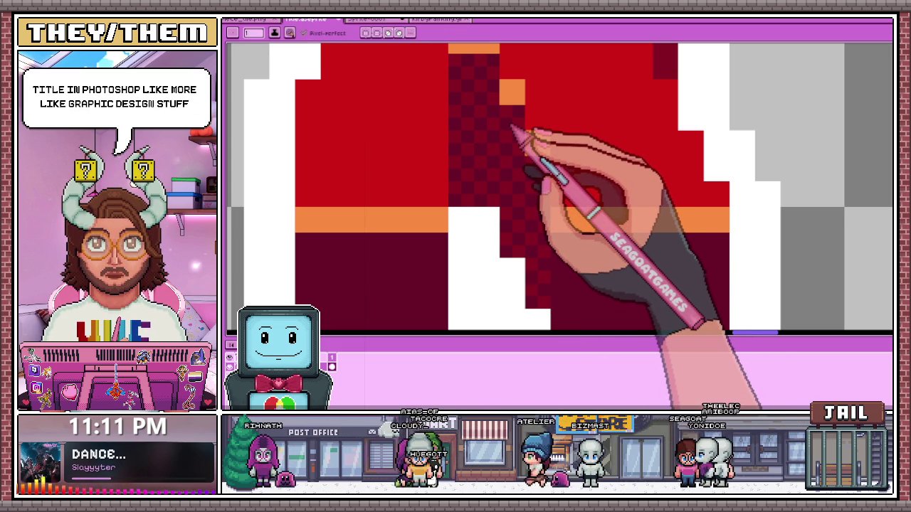
Paint checker dither down the K's dark-red diagonal side edge.
{"action": "scroll", "coordinate": [441, 192], "scroll_direction": "down", "scroll_amount": 2}
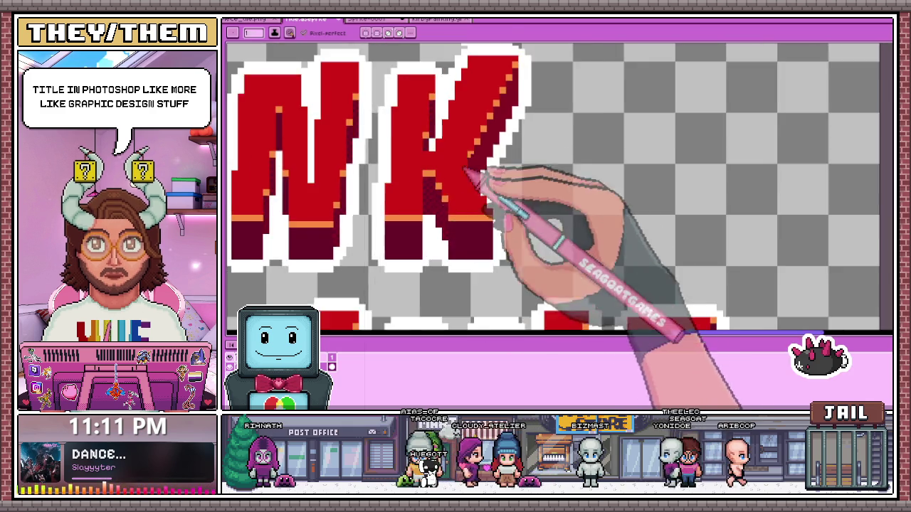
{"action": "scroll", "coordinate": [473, 179], "scroll_direction": "up", "scroll_amount": 2}
{"action": "scroll", "coordinate": [473, 179], "scroll_direction": "down", "scroll_amount": 2}
{"action": "scroll", "coordinate": [484, 170], "scroll_direction": "up", "scroll_amount": 1}
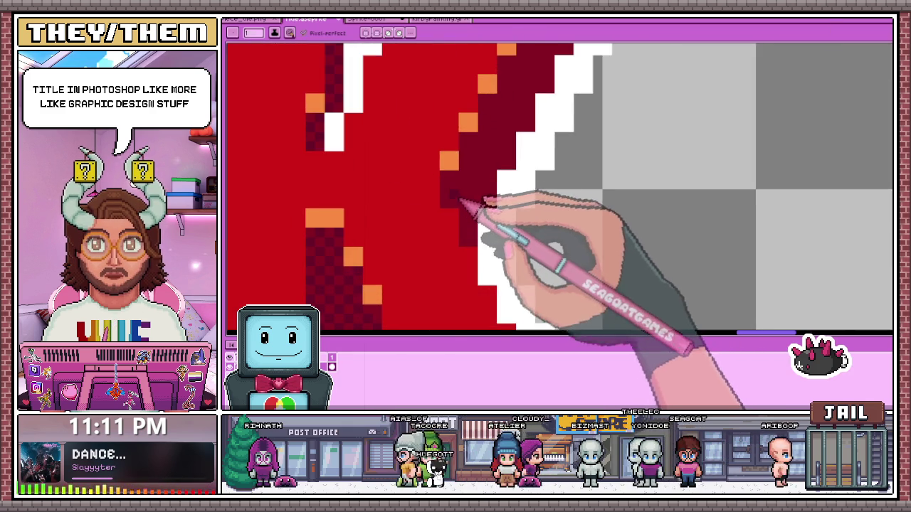
{"action": "scroll", "coordinate": [445, 210], "scroll_direction": "up", "scroll_amount": 1}
{"action": "scroll", "coordinate": [511, 164], "scroll_direction": "down", "scroll_amount": 1}
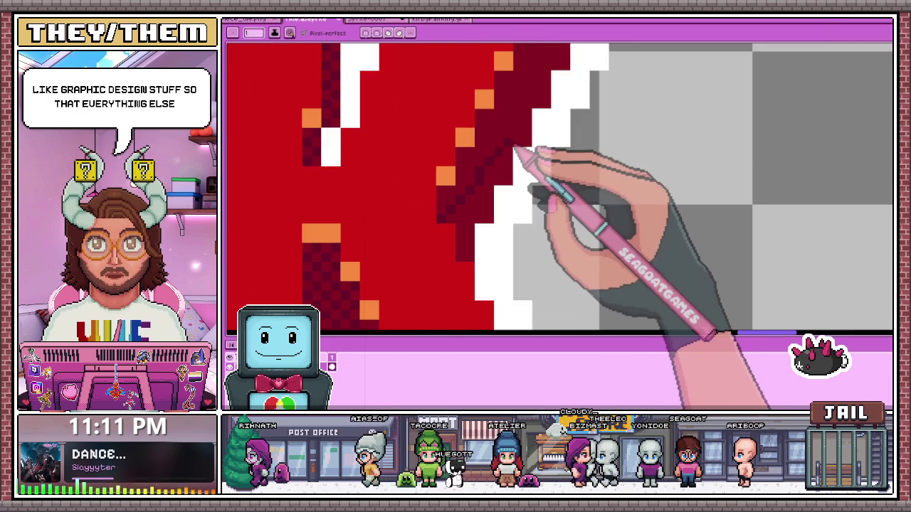
{"action": "scroll", "coordinate": [513, 162], "scroll_direction": "up", "scroll_amount": 1}
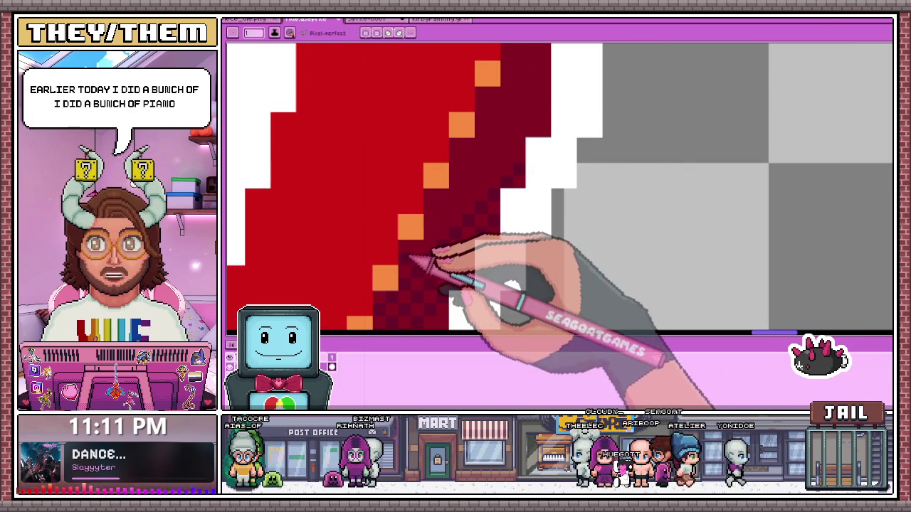
{"action": "left_click_drag", "start_coordinate": [438, 203], "coordinate": [549, 112]}
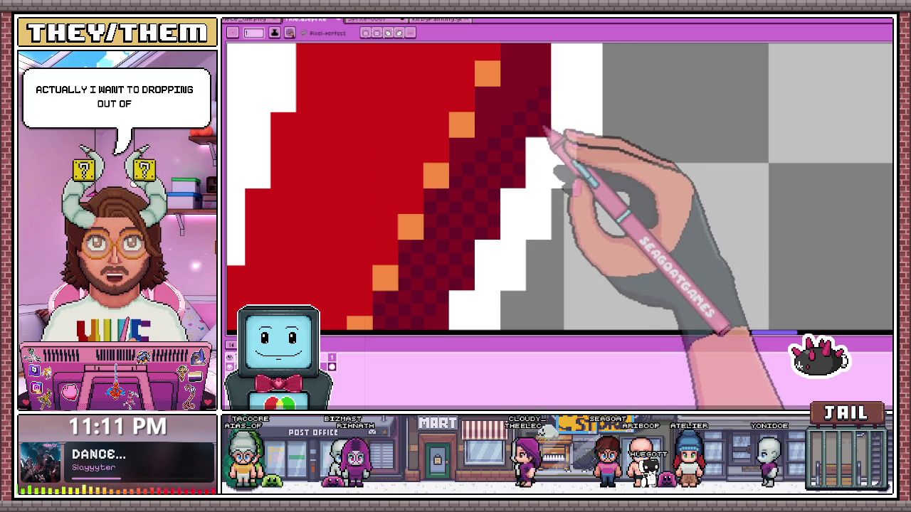
{"action": "left_click_drag", "start_coordinate": [535, 135], "coordinate": [507, 130]}
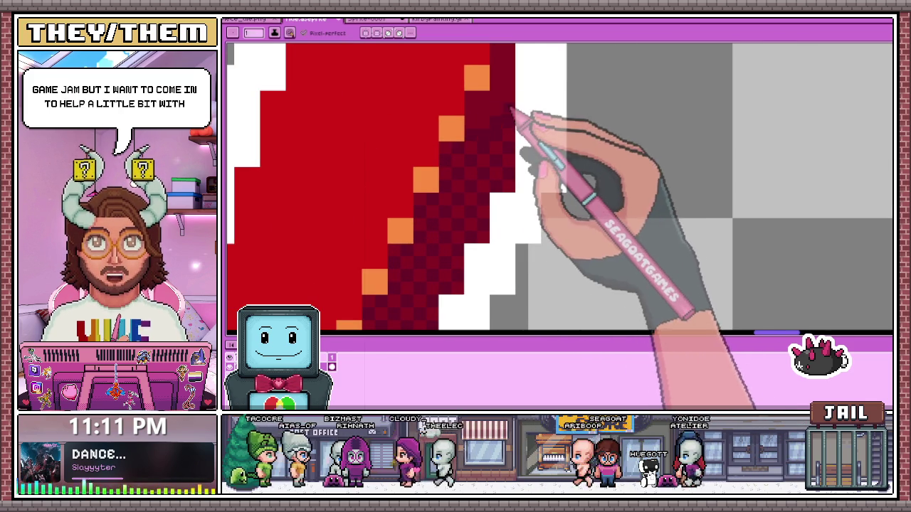
Zoom out to review the whole title logo with its shaded edges.
{"action": "scroll", "coordinate": [464, 213], "scroll_direction": "down", "scroll_amount": 1}
{"action": "scroll", "coordinate": [471, 179], "scroll_direction": "up", "scroll_amount": 2}
{"action": "scroll", "coordinate": [456, 162], "scroll_direction": "up", "scroll_amount": 2}
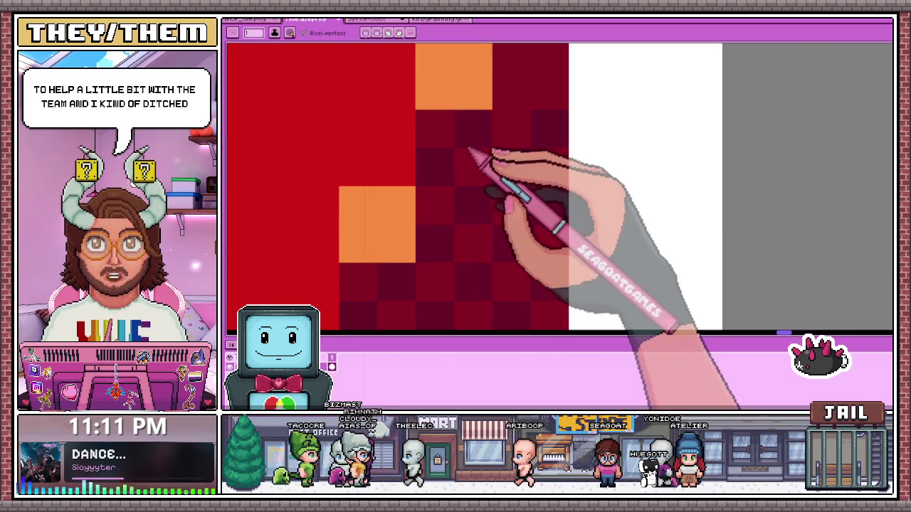
{"action": "scroll", "coordinate": [457, 162], "scroll_direction": "down", "scroll_amount": 3}
{"action": "scroll", "coordinate": [468, 197], "scroll_direction": "up", "scroll_amount": 1}
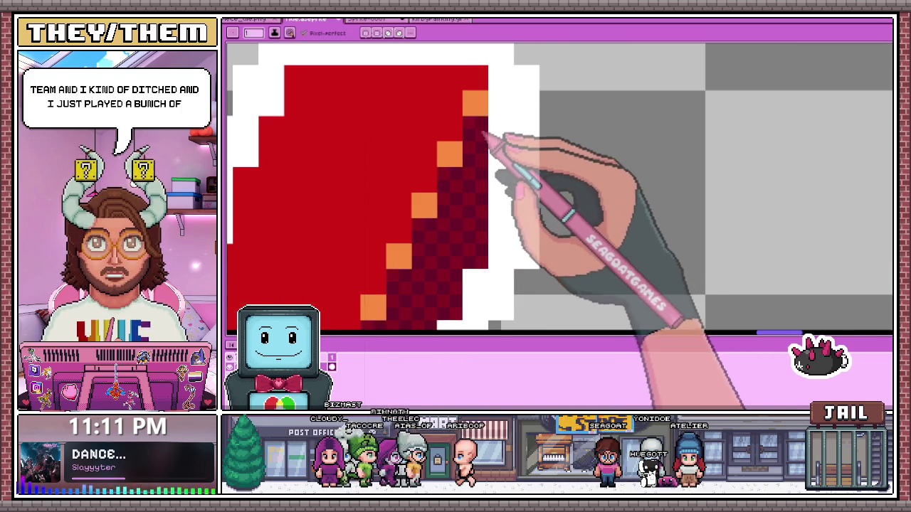
{"action": "scroll", "coordinate": [498, 157], "scroll_direction": "down", "scroll_amount": 2}
{"action": "scroll", "coordinate": [484, 239], "scroll_direction": "up", "scroll_amount": 2}
{"action": "scroll", "coordinate": [455, 227], "scroll_direction": "up", "scroll_amount": 1}
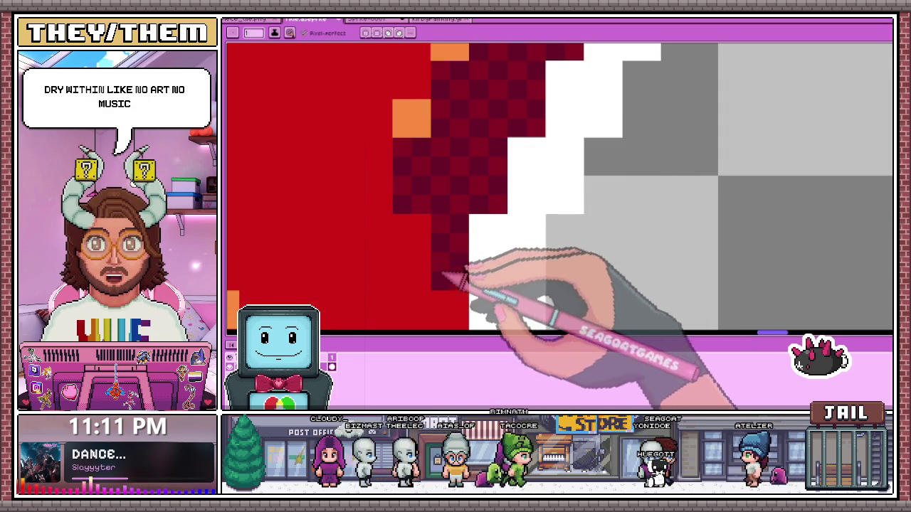
{"action": "scroll", "coordinate": [453, 254], "scroll_direction": "down", "scroll_amount": 1}
{"action": "scroll", "coordinate": [462, 245], "scroll_direction": "down", "scroll_amount": 2}
{"action": "scroll", "coordinate": [491, 237], "scroll_direction": "down", "scroll_amount": 1}
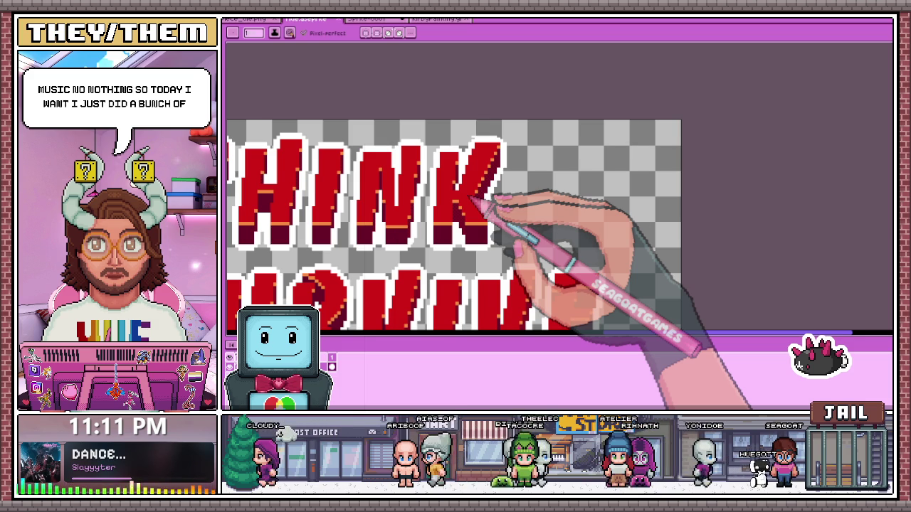
{"action": "scroll", "coordinate": [498, 189], "scroll_direction": "down", "scroll_amount": 3}
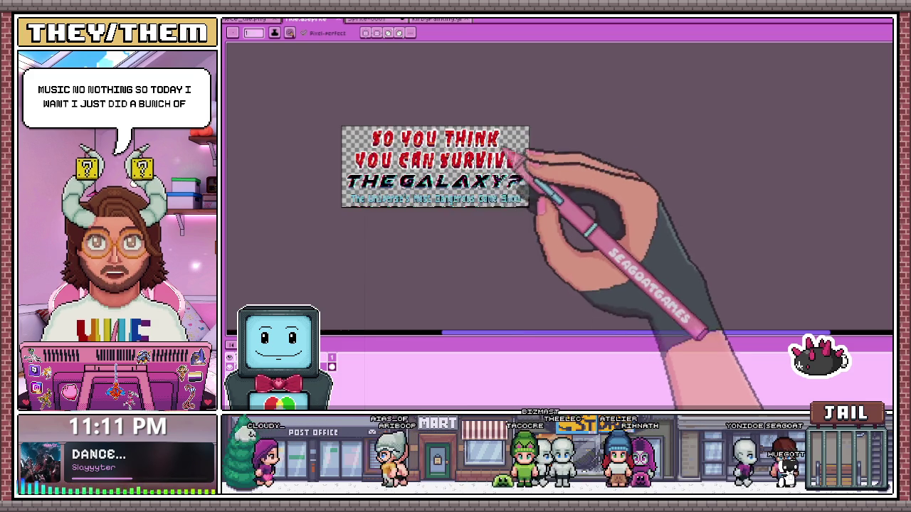
Zoom in on the YOU CAN SURVIVE line's dark-red extruded edges.
{"action": "scroll", "coordinate": [386, 204], "scroll_direction": "up", "scroll_amount": 1}
{"action": "scroll", "coordinate": [384, 213], "scroll_direction": "up", "scroll_amount": 2}
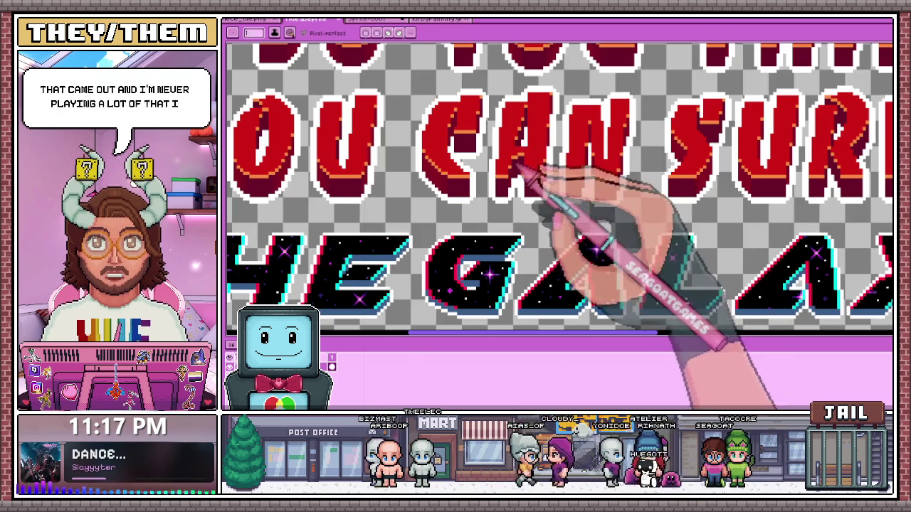
Pencil alternating dark-red checker pixels up the red letter's shadow edge beside its white outline.
{"action": "scroll", "coordinate": [523, 174], "scroll_direction": "up", "scroll_amount": 3}
{"action": "scroll", "coordinate": [520, 173], "scroll_direction": "down", "scroll_amount": 2}
{"action": "scroll", "coordinate": [508, 203], "scroll_direction": "down", "scroll_amount": 1}
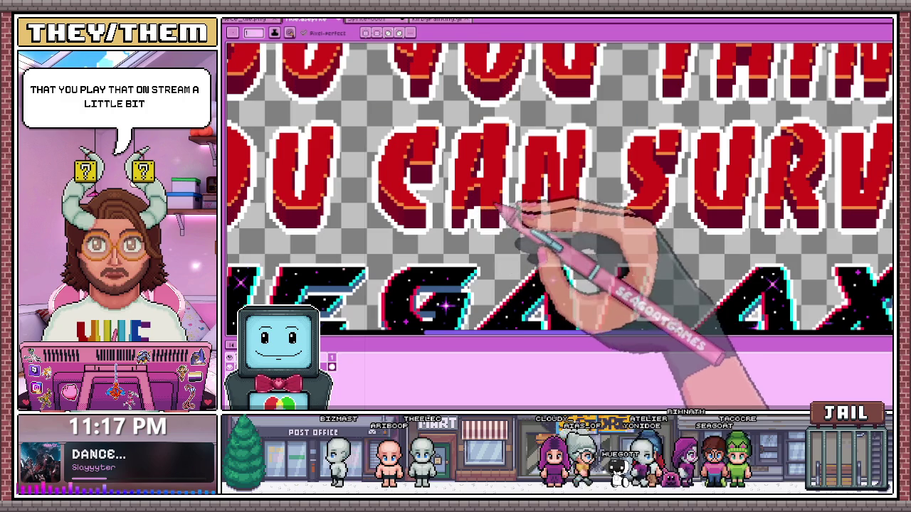
{"action": "scroll", "coordinate": [545, 213], "scroll_direction": "up", "scroll_amount": 3}
{"action": "scroll", "coordinate": [551, 171], "scroll_direction": "up", "scroll_amount": 3}
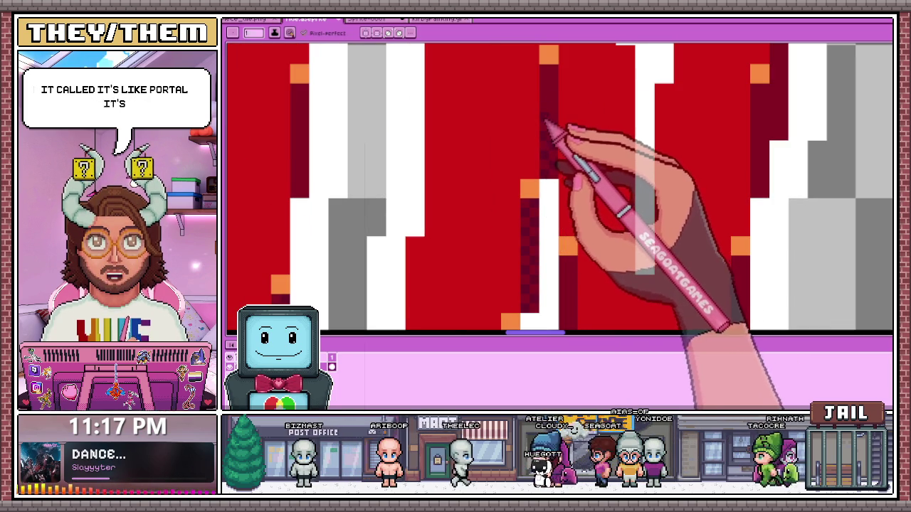
{"action": "scroll", "coordinate": [547, 117], "scroll_direction": "down", "scroll_amount": 2}
{"action": "scroll", "coordinate": [535, 143], "scroll_direction": "up", "scroll_amount": 2}
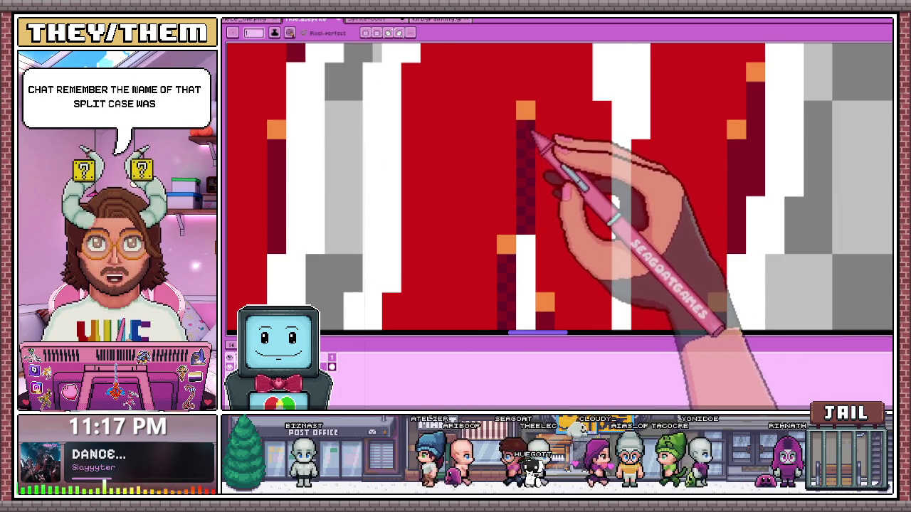
{"action": "scroll", "coordinate": [534, 146], "scroll_direction": "down", "scroll_amount": 3}
{"action": "scroll", "coordinate": [507, 159], "scroll_direction": "up", "scroll_amount": 2}
{"action": "scroll", "coordinate": [493, 213], "scroll_direction": "up", "scroll_amount": 2}
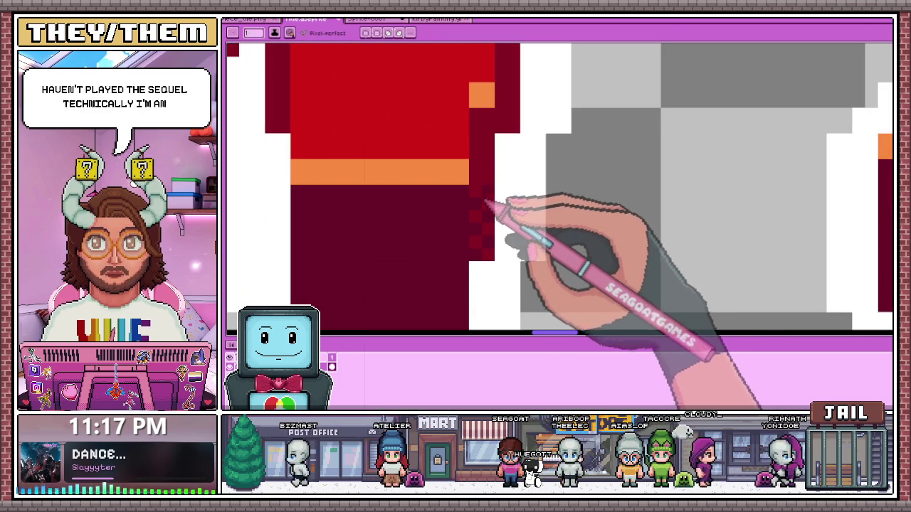
{"action": "scroll", "coordinate": [492, 143], "scroll_direction": "down", "scroll_amount": 2}
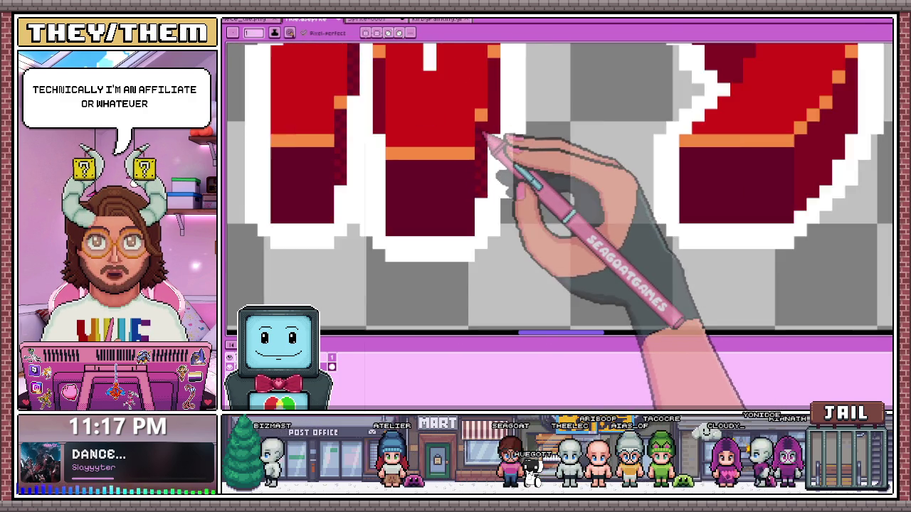
{"action": "scroll", "coordinate": [491, 142], "scroll_direction": "up", "scroll_amount": 1}
{"action": "scroll", "coordinate": [491, 144], "scroll_direction": "up", "scroll_amount": 1}
{"action": "scroll", "coordinate": [470, 170], "scroll_direction": "up", "scroll_amount": 1}
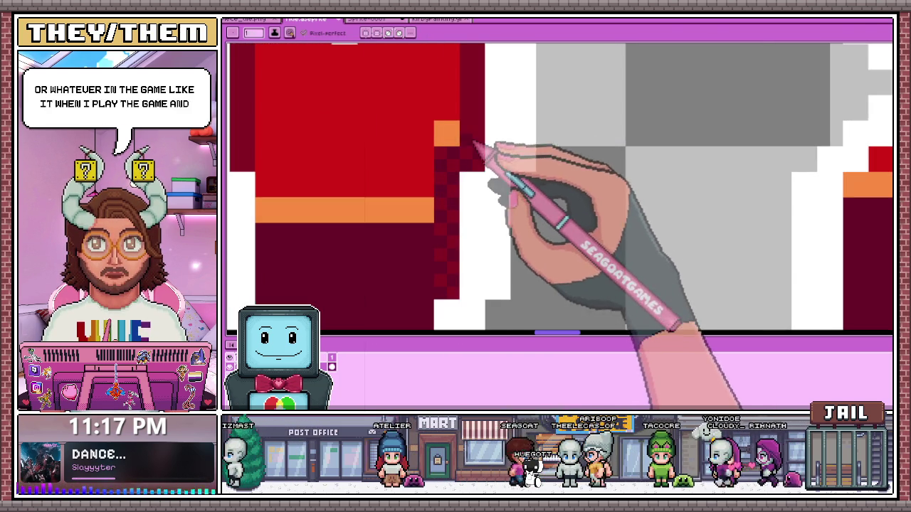
{"action": "scroll", "coordinate": [472, 146], "scroll_direction": "down", "scroll_amount": 2}
{"action": "scroll", "coordinate": [484, 149], "scroll_direction": "up", "scroll_amount": 1}
{"action": "scroll", "coordinate": [474, 155], "scroll_direction": "up", "scroll_amount": 1}
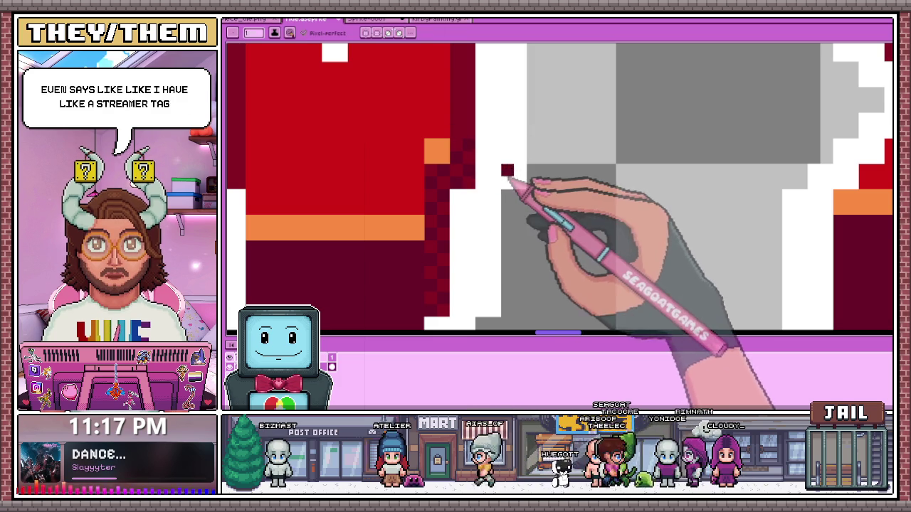
{"action": "scroll", "coordinate": [498, 206], "scroll_direction": "down", "scroll_amount": 2}
{"action": "scroll", "coordinate": [490, 186], "scroll_direction": "up", "scroll_amount": 2}
{"action": "scroll", "coordinate": [495, 209], "scroll_direction": "up", "scroll_amount": 1}
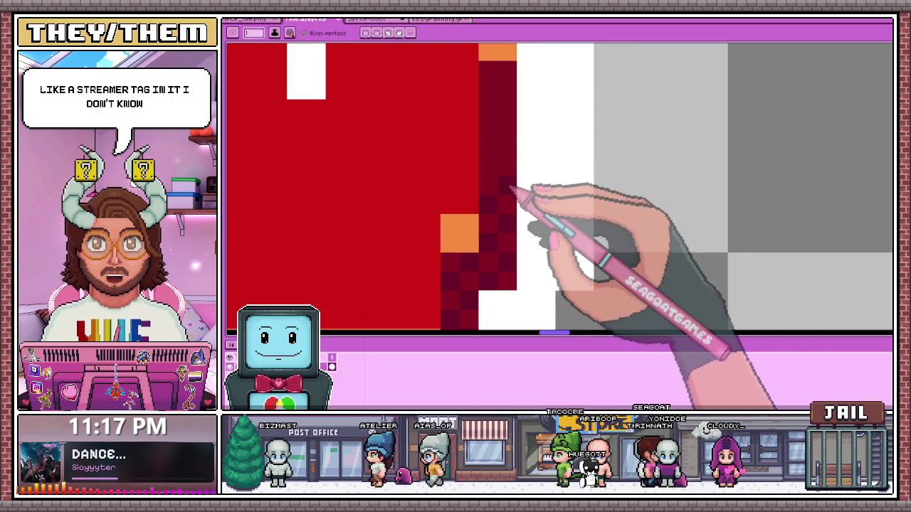
{"action": "scroll", "coordinate": [514, 156], "scroll_direction": "down", "scroll_amount": 2}
{"action": "scroll", "coordinate": [518, 132], "scroll_direction": "up", "scroll_amount": 1}
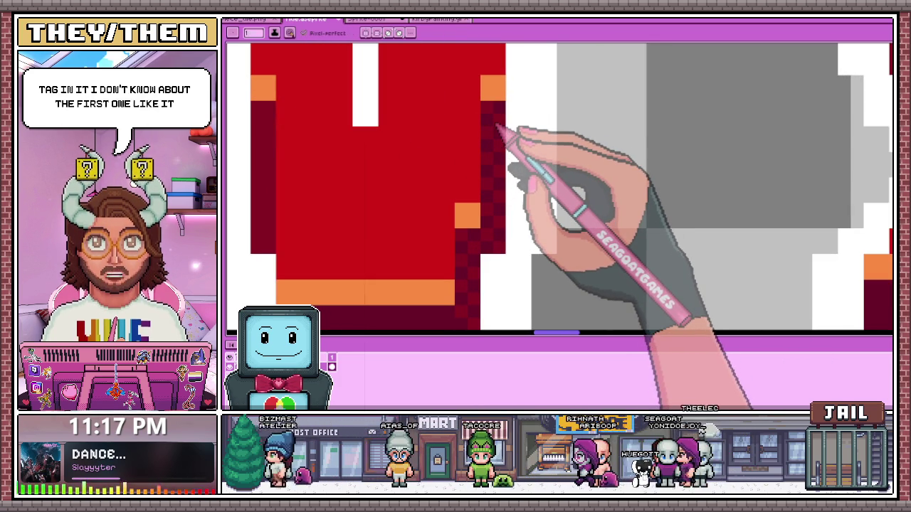
{"action": "scroll", "coordinate": [498, 132], "scroll_direction": "down", "scroll_amount": 2}
{"action": "scroll", "coordinate": [401, 244], "scroll_direction": "up", "scroll_amount": 2}
{"action": "scroll", "coordinate": [436, 147], "scroll_direction": "up", "scroll_amount": 1}
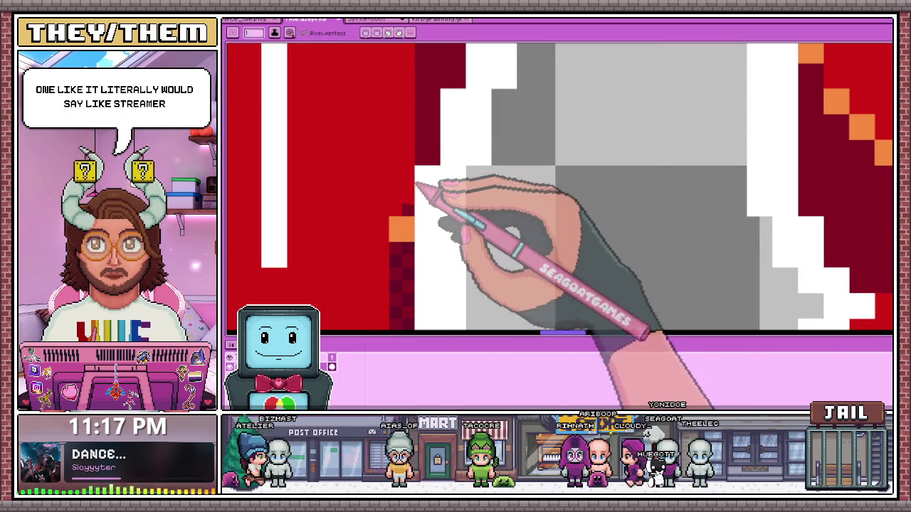
{"action": "scroll", "coordinate": [409, 213], "scroll_direction": "down", "scroll_amount": 2}
{"action": "scroll", "coordinate": [420, 178], "scroll_direction": "up", "scroll_amount": 3}
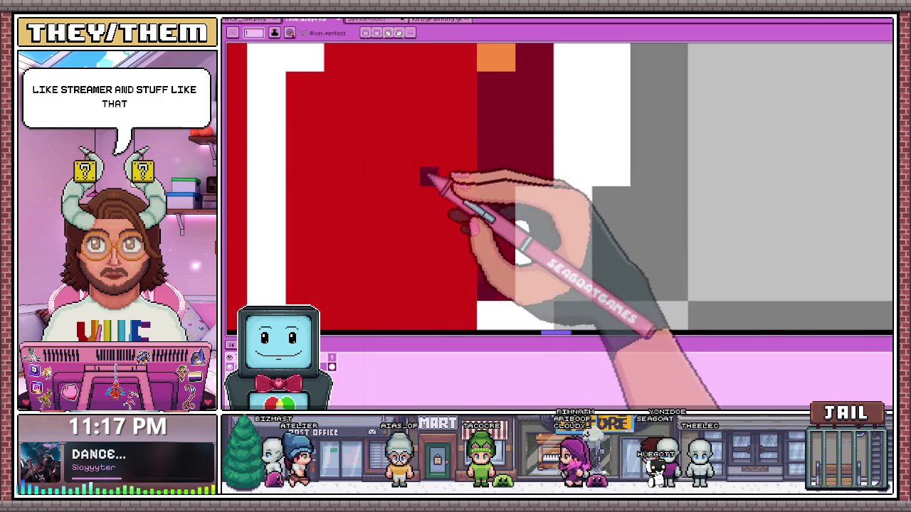
{"action": "left_click", "coordinate": [506, 233]}
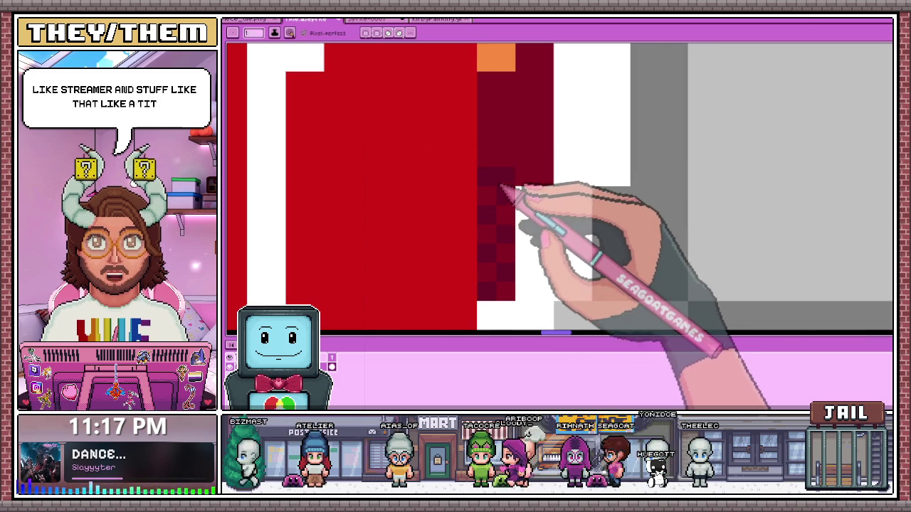
{"action": "left_click_drag", "start_coordinate": [509, 160], "coordinate": [542, 163]}
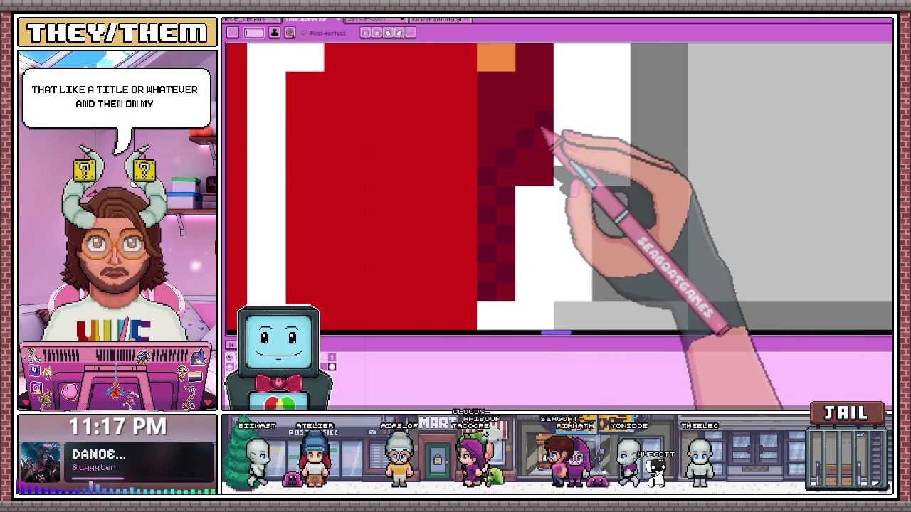
{"action": "scroll", "coordinate": [542, 165], "scroll_direction": "down", "scroll_amount": 2}
{"action": "scroll", "coordinate": [468, 153], "scroll_direction": "up", "scroll_amount": 1}
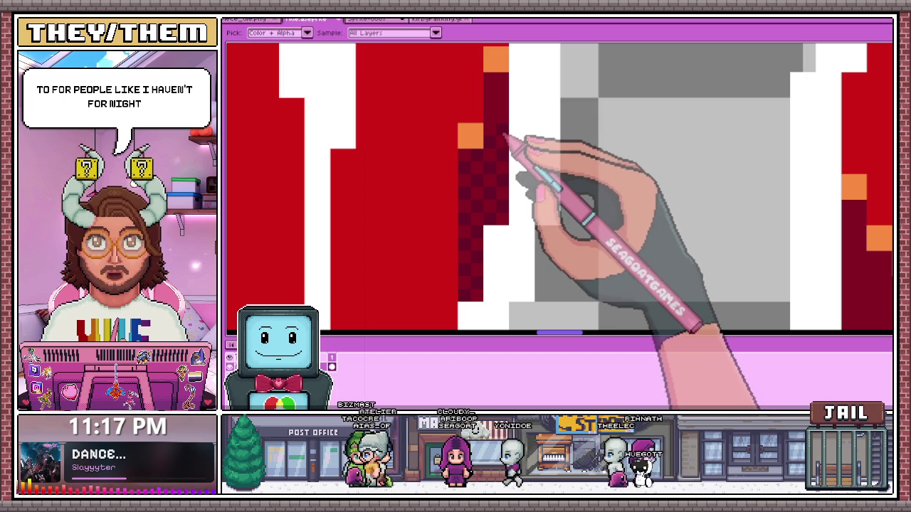
{"action": "scroll", "coordinate": [504, 91], "scroll_direction": "down", "scroll_amount": 1}
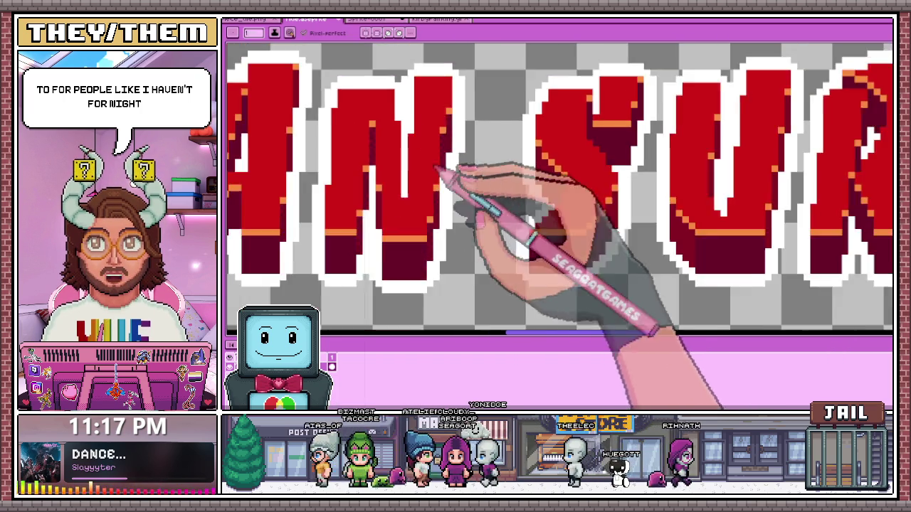
Dither dark-red checker pixels along the S's diagonal edge and lower shadow, up to the orange highlight.
{"action": "scroll", "coordinate": [451, 173], "scroll_direction": "down", "scroll_amount": 1}
{"action": "scroll", "coordinate": [532, 147], "scroll_direction": "up", "scroll_amount": 1}
{"action": "scroll", "coordinate": [506, 188], "scroll_direction": "up", "scroll_amount": 2}
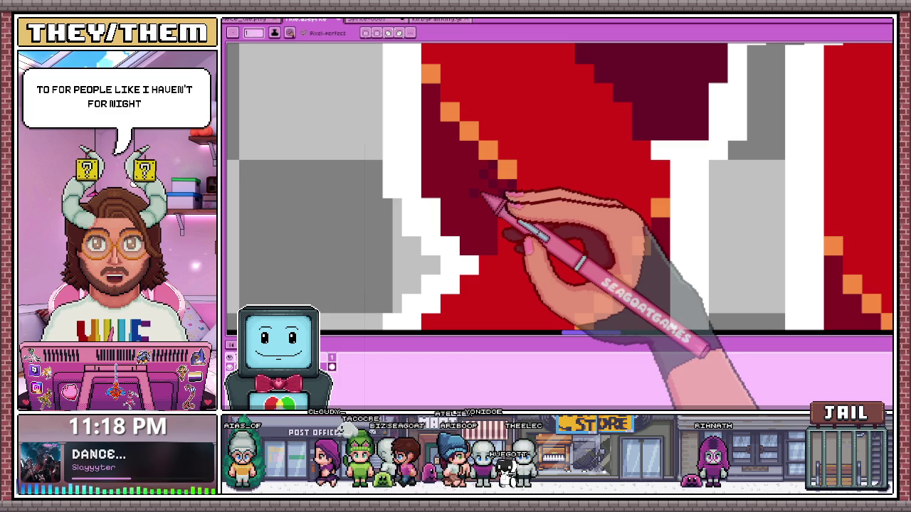
{"action": "scroll", "coordinate": [484, 194], "scroll_direction": "up", "scroll_amount": 1}
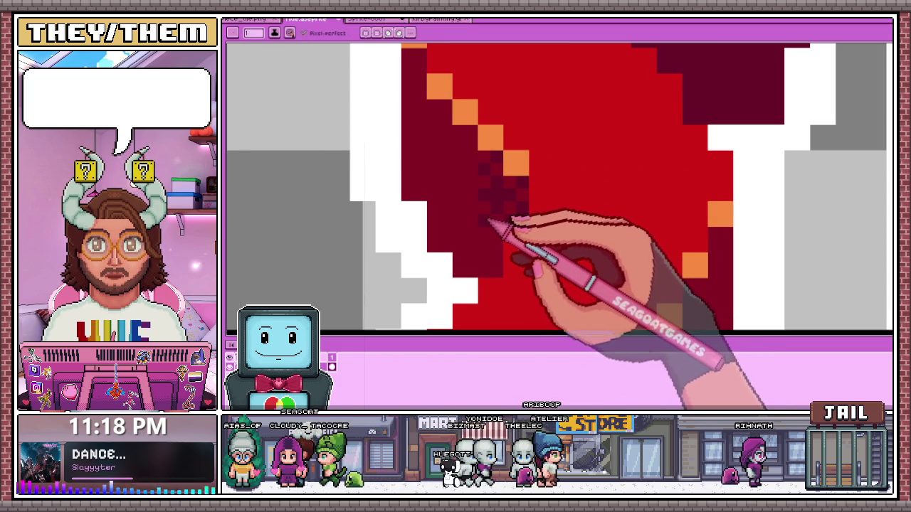
{"action": "mouse_move", "coordinate": [485, 175]}
{"action": "left_mouse_down"}
{"action": "mouse_move", "coordinate": [494, 193]}
{"action": "mouse_move", "coordinate": [490, 269]}
{"action": "left_mouse_up"}
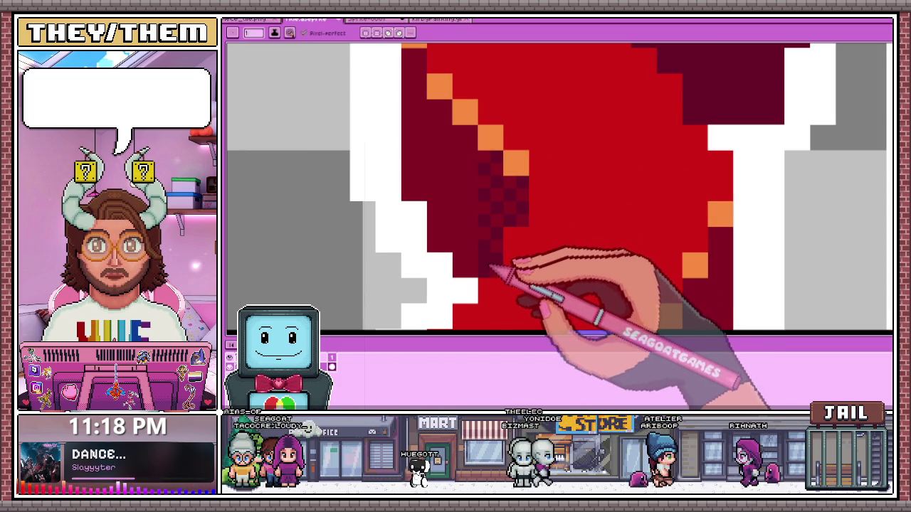
{"action": "scroll", "coordinate": [498, 271], "scroll_direction": "down", "scroll_amount": 2}
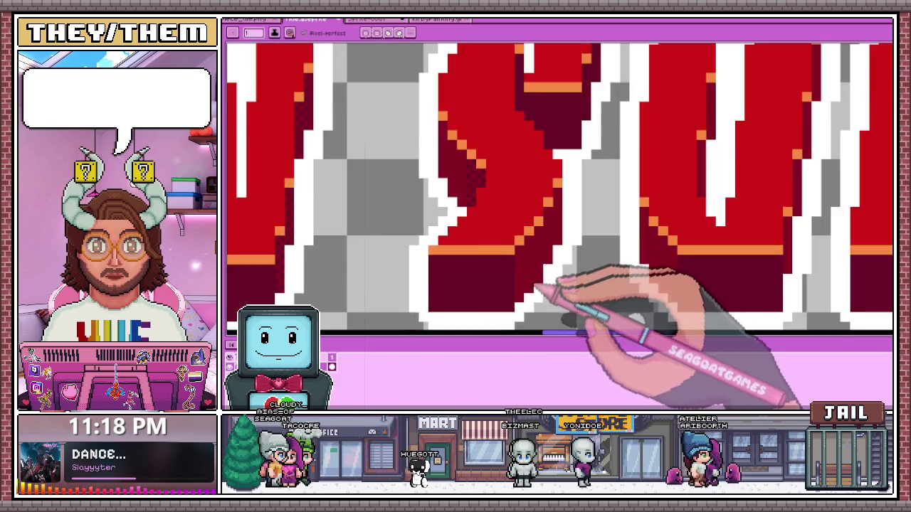
{"action": "scroll", "coordinate": [537, 288], "scroll_direction": "up", "scroll_amount": 2}
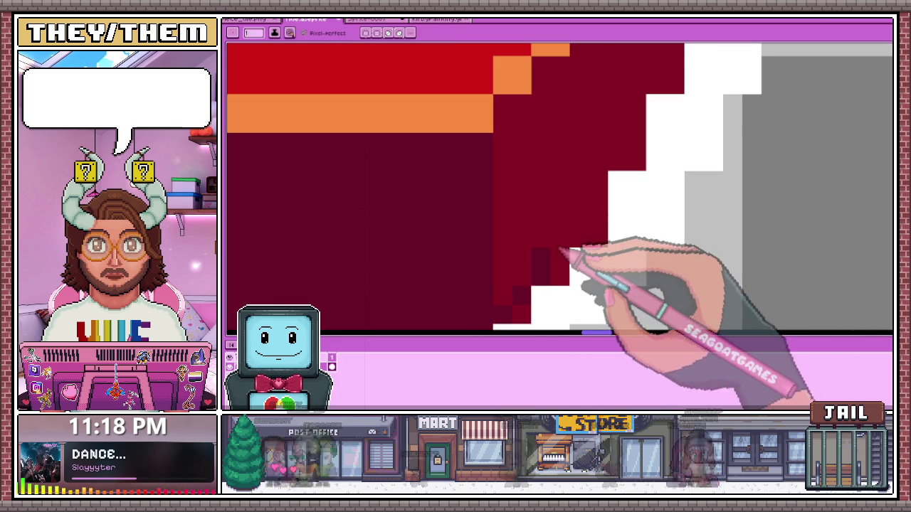
{"action": "mouse_move", "coordinate": [549, 239]}
{"action": "left_mouse_down"}
{"action": "mouse_move", "coordinate": [513, 210]}
{"action": "mouse_move", "coordinate": [545, 95]}
{"action": "left_mouse_up"}
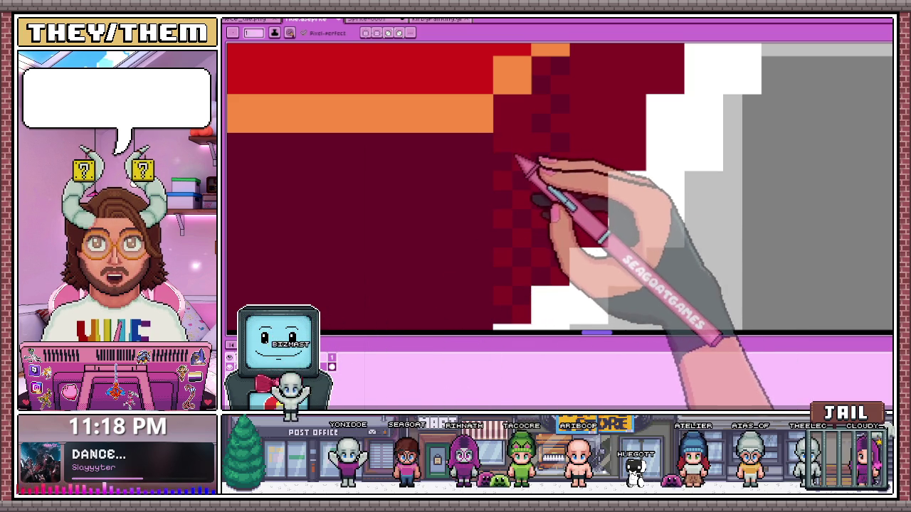
{"action": "scroll", "coordinate": [467, 285], "scroll_direction": "down", "scroll_amount": 3}
{"action": "scroll", "coordinate": [513, 173], "scroll_direction": "up", "scroll_amount": 2}
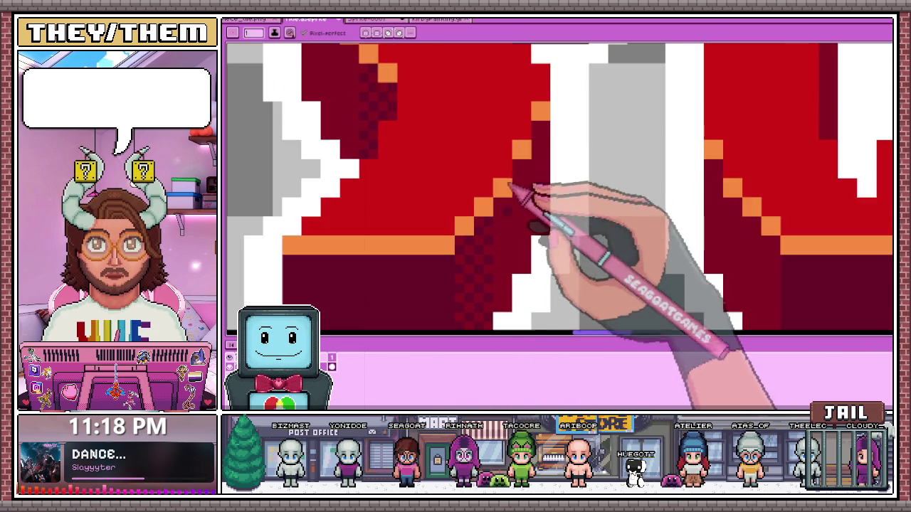
Eyedrop the letter's dark red and dither checker pixels down the next SURVIVE letter's inner shadow edge.
{"action": "scroll", "coordinate": [514, 173], "scroll_direction": "up", "scroll_amount": 1}
{"action": "scroll", "coordinate": [523, 205], "scroll_direction": "down", "scroll_amount": 2}
{"action": "scroll", "coordinate": [516, 199], "scroll_direction": "up", "scroll_amount": 2}
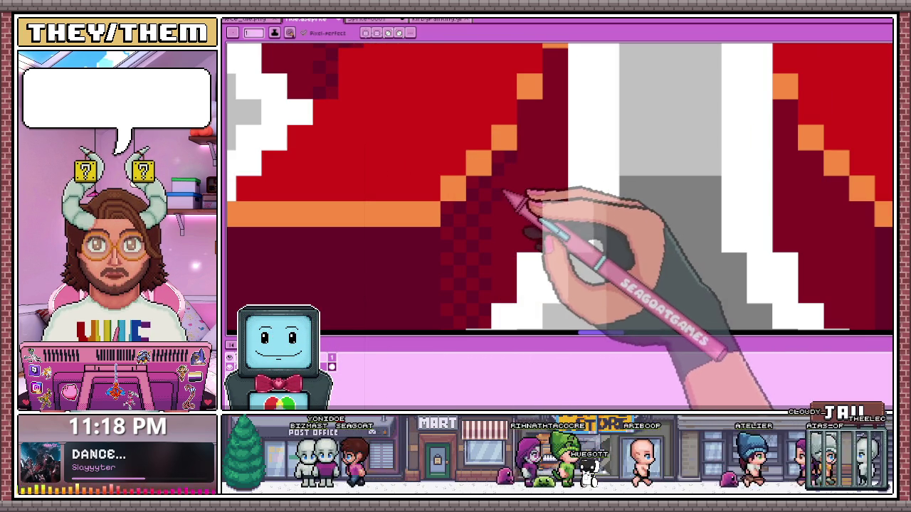
{"action": "scroll", "coordinate": [516, 202], "scroll_direction": "down", "scroll_amount": 2}
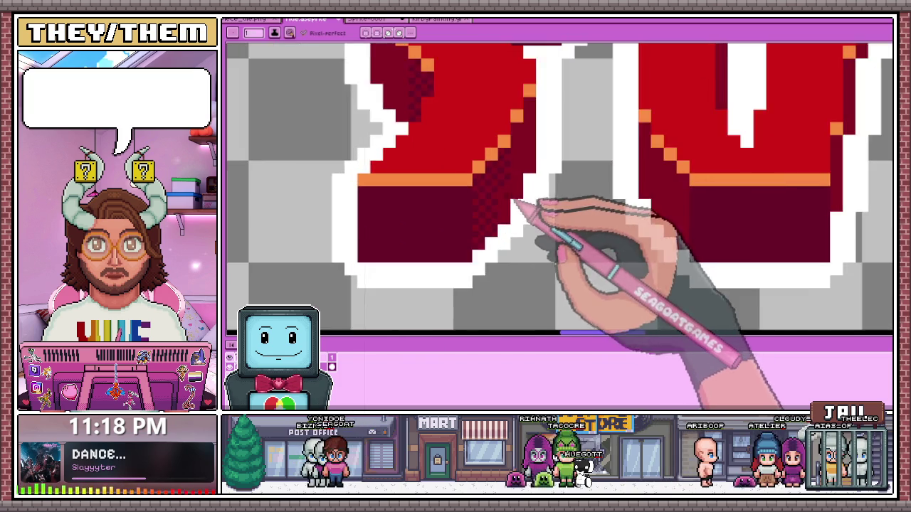
{"action": "scroll", "coordinate": [509, 204], "scroll_direction": "up", "scroll_amount": 2}
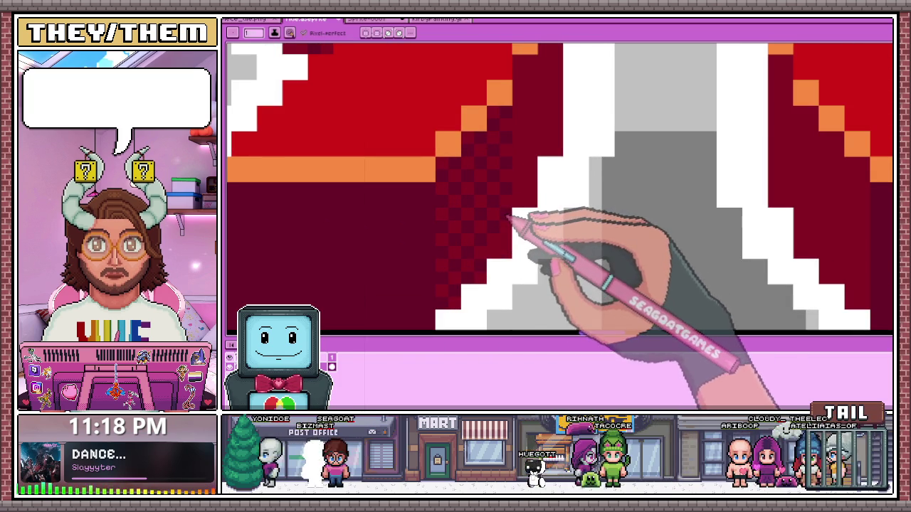
{"action": "scroll", "coordinate": [511, 229], "scroll_direction": "down", "scroll_amount": 1}
{"action": "scroll", "coordinate": [524, 223], "scroll_direction": "up", "scroll_amount": 2}
{"action": "scroll", "coordinate": [549, 193], "scroll_direction": "down", "scroll_amount": 2}
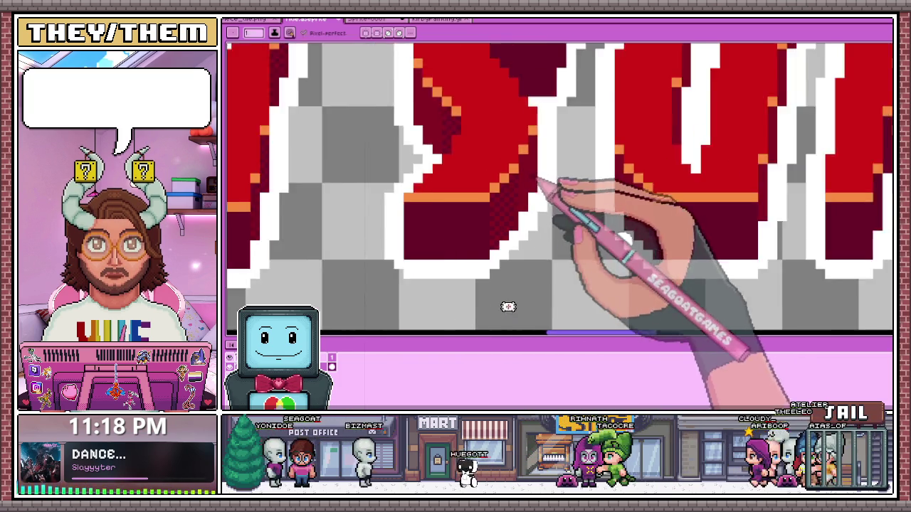
{"action": "scroll", "coordinate": [532, 254], "scroll_direction": "down", "scroll_amount": 2}
{"action": "scroll", "coordinate": [523, 253], "scroll_direction": "down", "scroll_amount": 2}
{"action": "scroll", "coordinate": [522, 254], "scroll_direction": "up", "scroll_amount": 3}
{"action": "scroll", "coordinate": [532, 204], "scroll_direction": "up", "scroll_amount": 3}
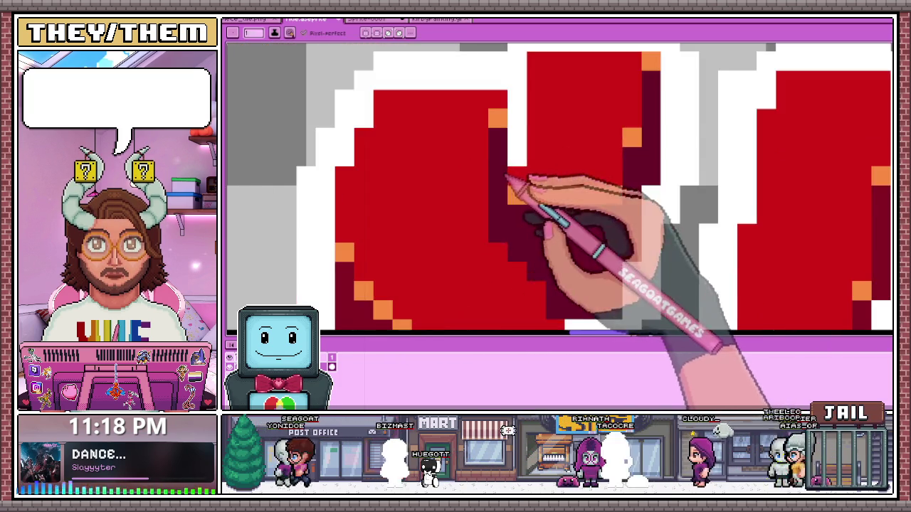
{"action": "scroll", "coordinate": [508, 193], "scroll_direction": "down", "scroll_amount": 1}
{"action": "key", "text": "i"}
{"action": "key", "text": "b"}
{"action": "scroll", "coordinate": [426, 271], "scroll_direction": "up", "scroll_amount": 1}
{"action": "scroll", "coordinate": [473, 201], "scroll_direction": "up", "scroll_amount": 2}
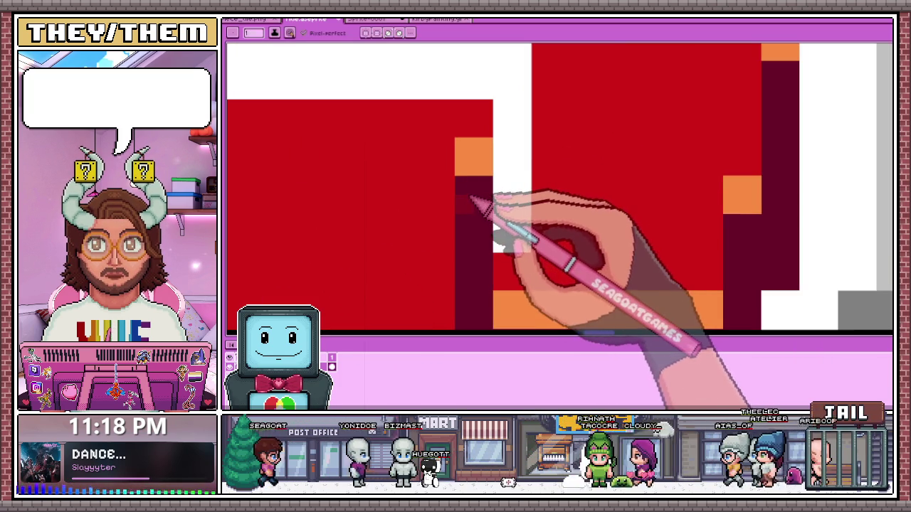
{"action": "scroll", "coordinate": [491, 205], "scroll_direction": "down", "scroll_amount": 2}
{"action": "scroll", "coordinate": [497, 206], "scroll_direction": "up", "scroll_amount": 1}
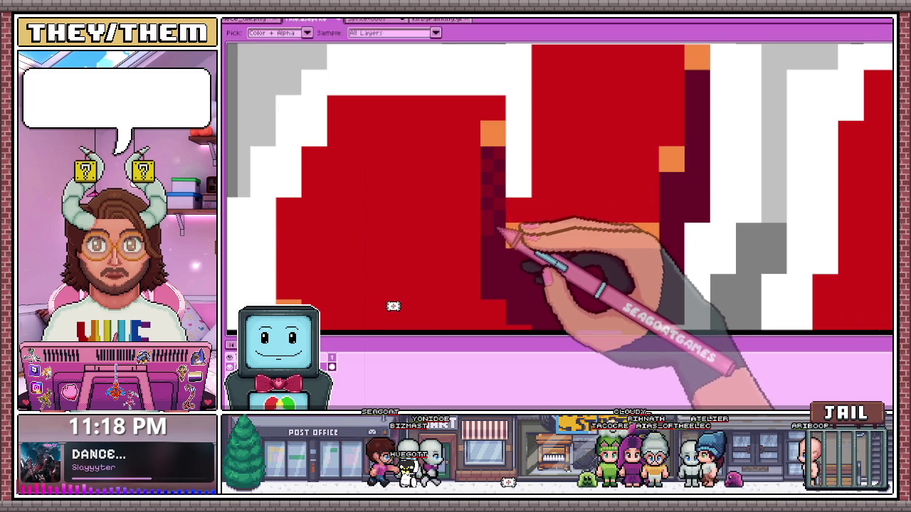
{"action": "scroll", "coordinate": [496, 243], "scroll_direction": "up", "scroll_amount": 1}
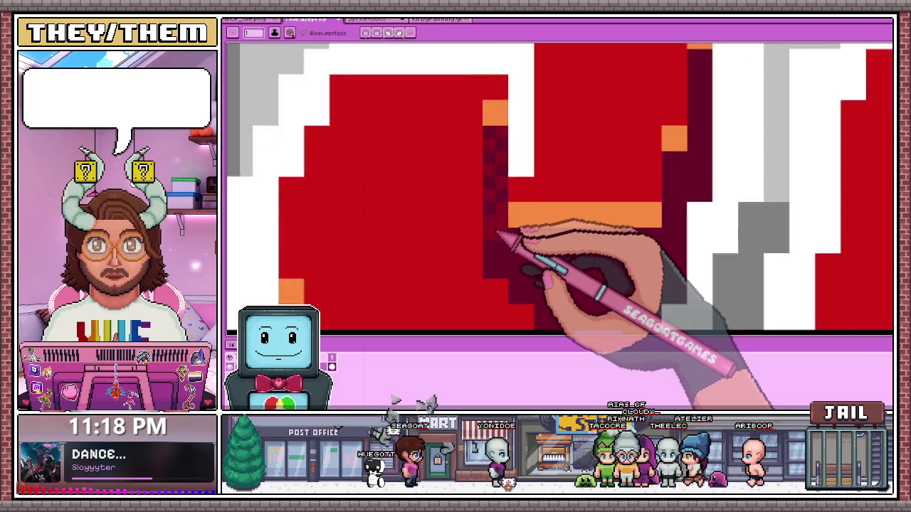
{"action": "scroll", "coordinate": [498, 245], "scroll_direction": "up", "scroll_amount": 1}
{"action": "scroll", "coordinate": [503, 214], "scroll_direction": "down", "scroll_amount": 2}
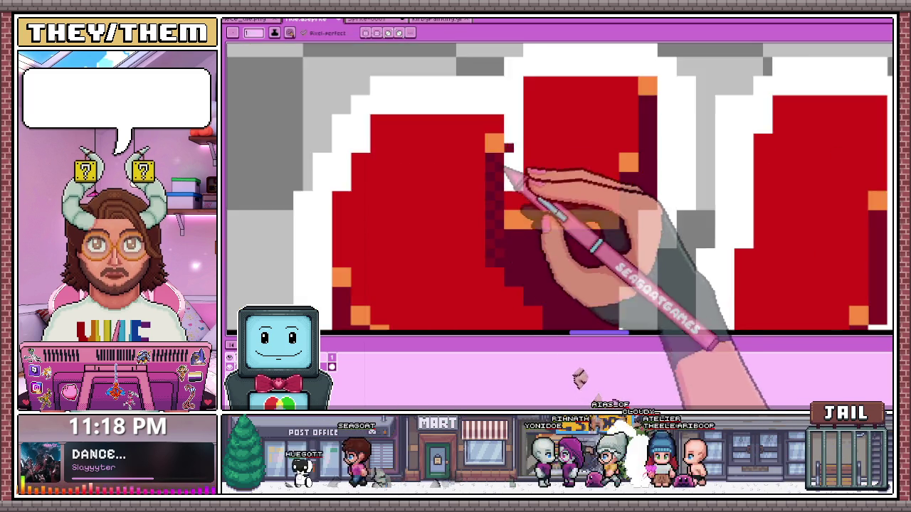
{"action": "scroll", "coordinate": [526, 228], "scroll_direction": "down", "scroll_amount": 2}
{"action": "scroll", "coordinate": [546, 187], "scroll_direction": "up", "scroll_amount": 1}
{"action": "scroll", "coordinate": [545, 186], "scroll_direction": "up", "scroll_amount": 2}
{"action": "scroll", "coordinate": [548, 178], "scroll_direction": "up", "scroll_amount": 1}
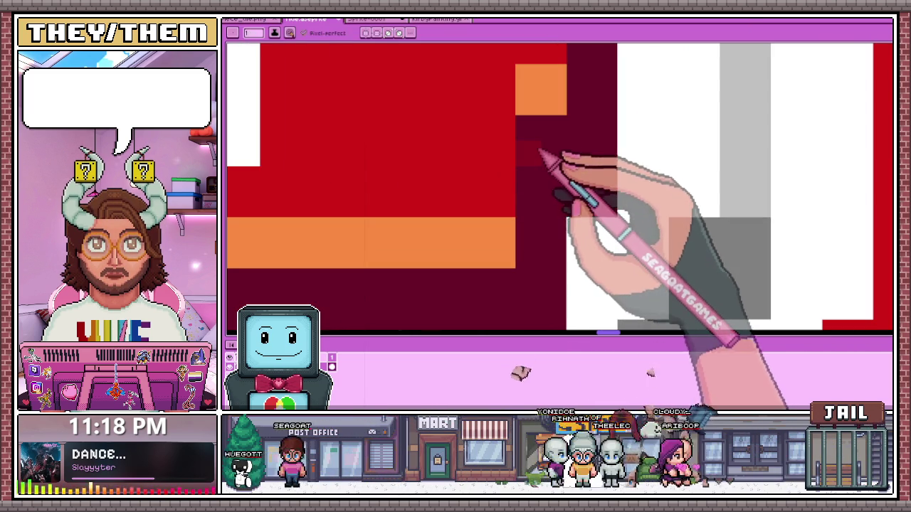
{"action": "key", "text": "alt"}
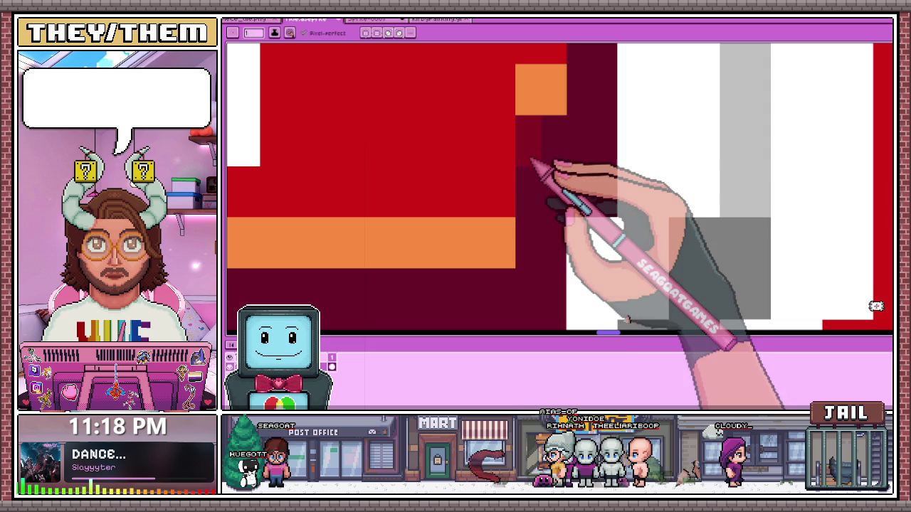
{"action": "left_click_drag", "start_coordinate": [559, 159], "coordinate": [556, 217]}
{"action": "scroll", "coordinate": [556, 216], "scroll_direction": "down", "scroll_amount": 2}
{"action": "scroll", "coordinate": [548, 203], "scroll_direction": "up", "scroll_amount": 2}
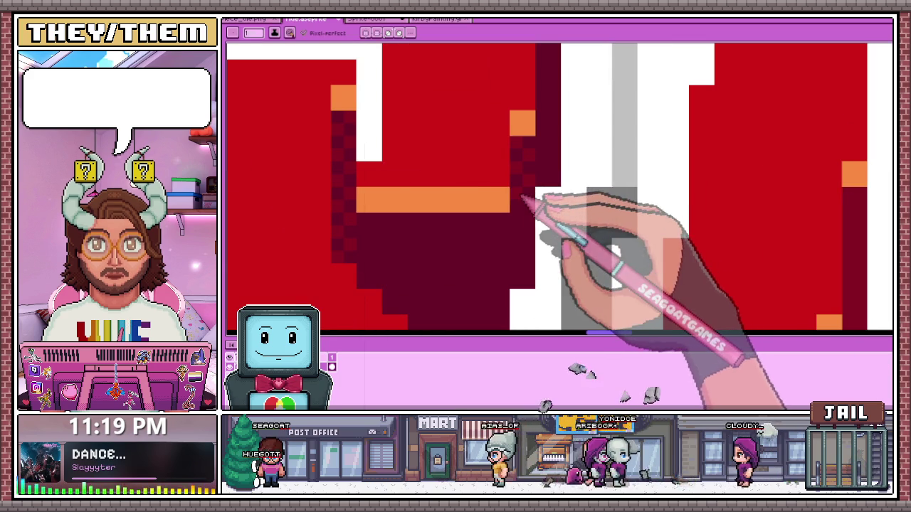